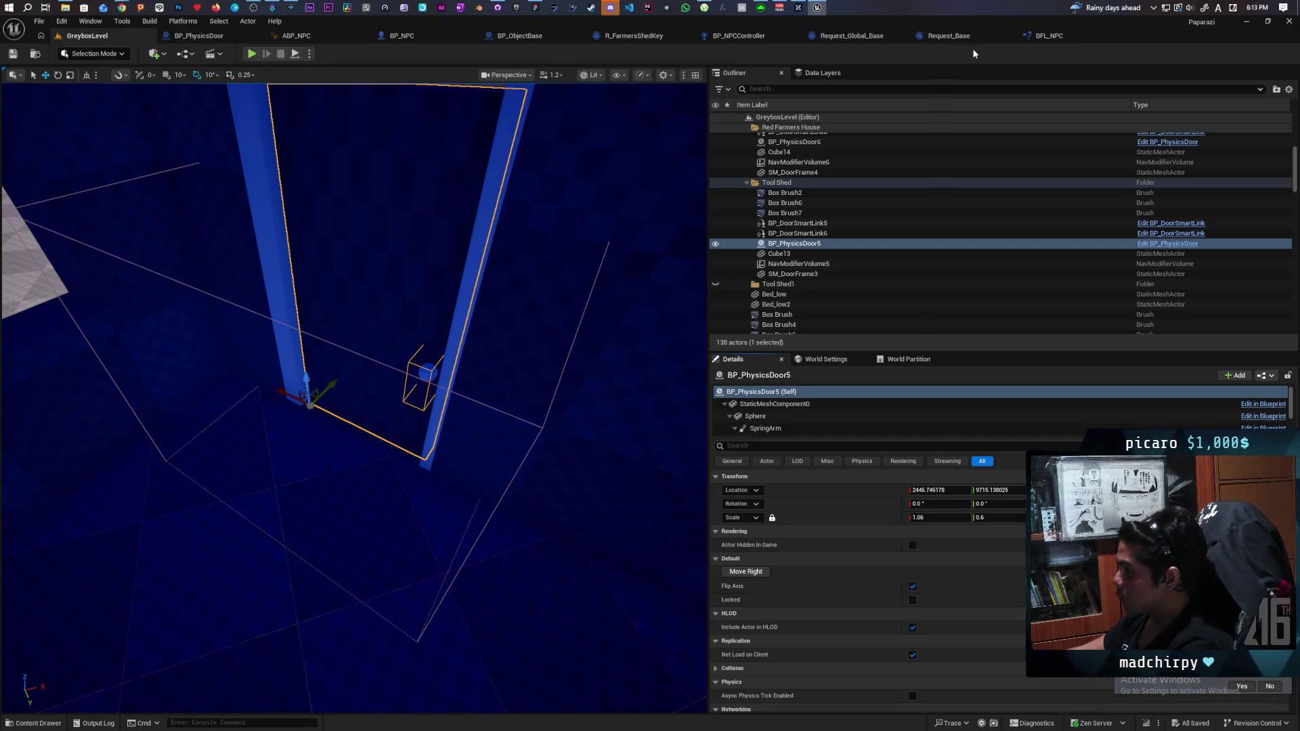
# Review BFL_NPC, BP_NPCController and R_FarmersShedKey, then bring up BP_PhysicsDoor's event graph.
pyautogui.click(1057, 36)
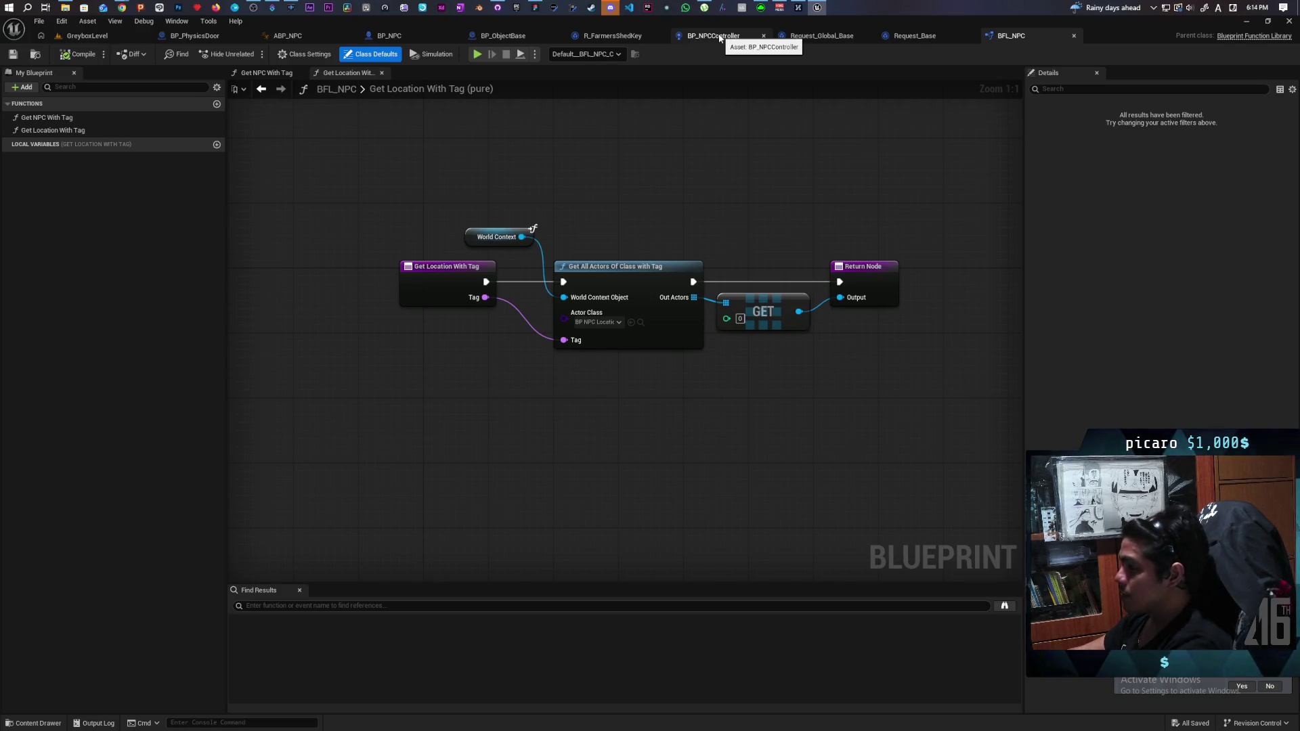
pyautogui.click(720, 36)
pyautogui.click(607, 36)
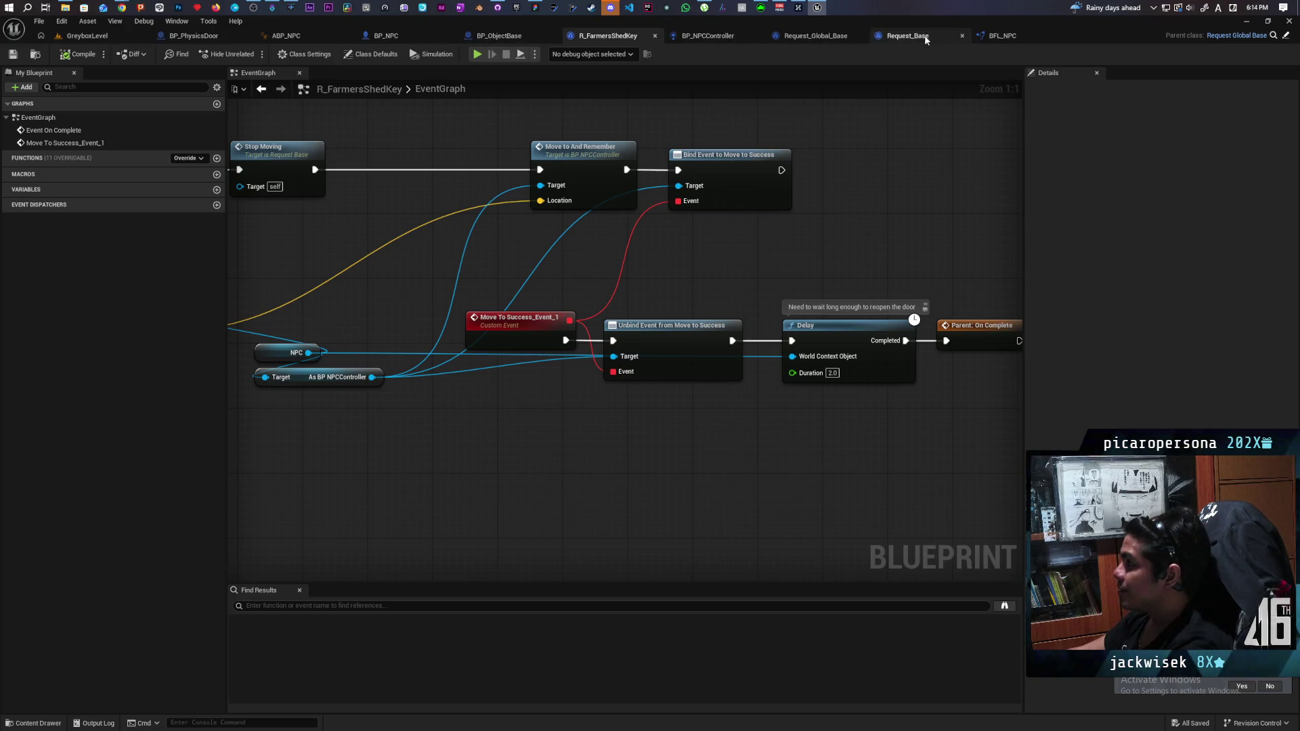
pyautogui.click(194, 35)
pyautogui.scroll(3, 560, 391)
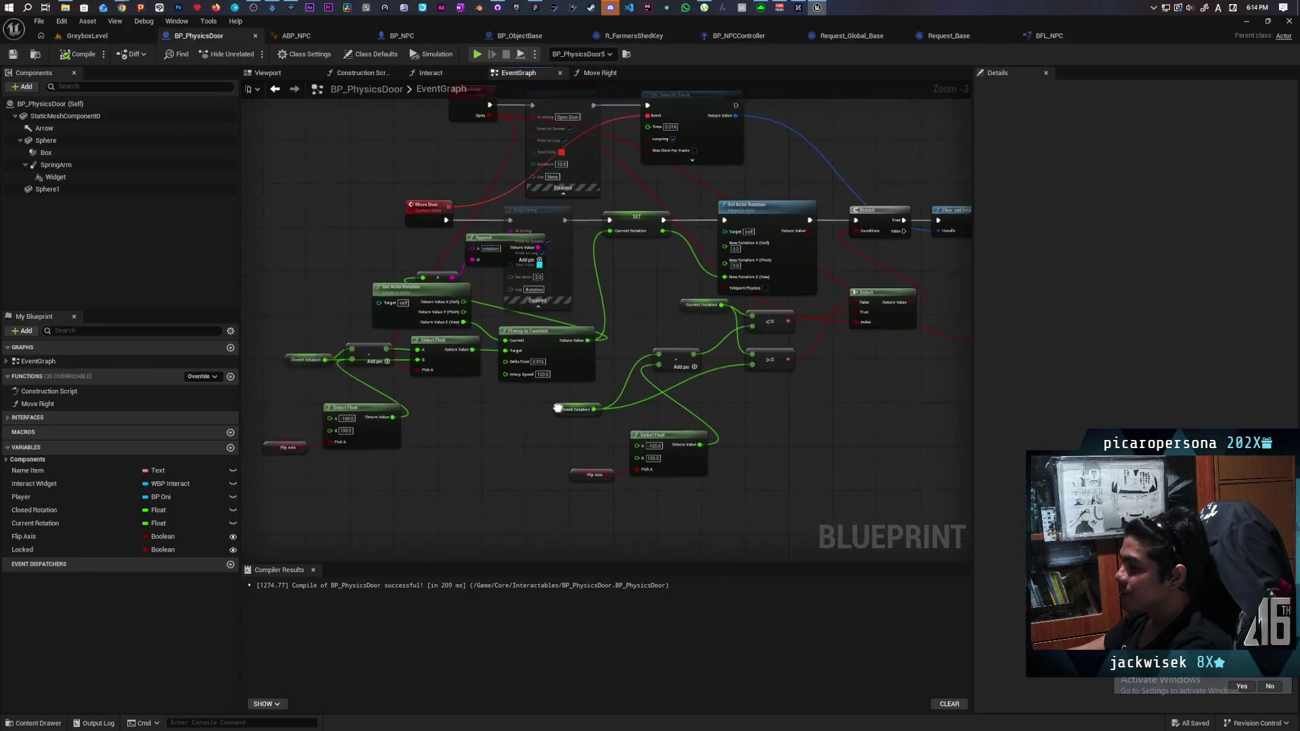
# Try 100 on the subtract node's B pin, then undo back to its Select Float link.
pyautogui.scroll(2, 559, 392)
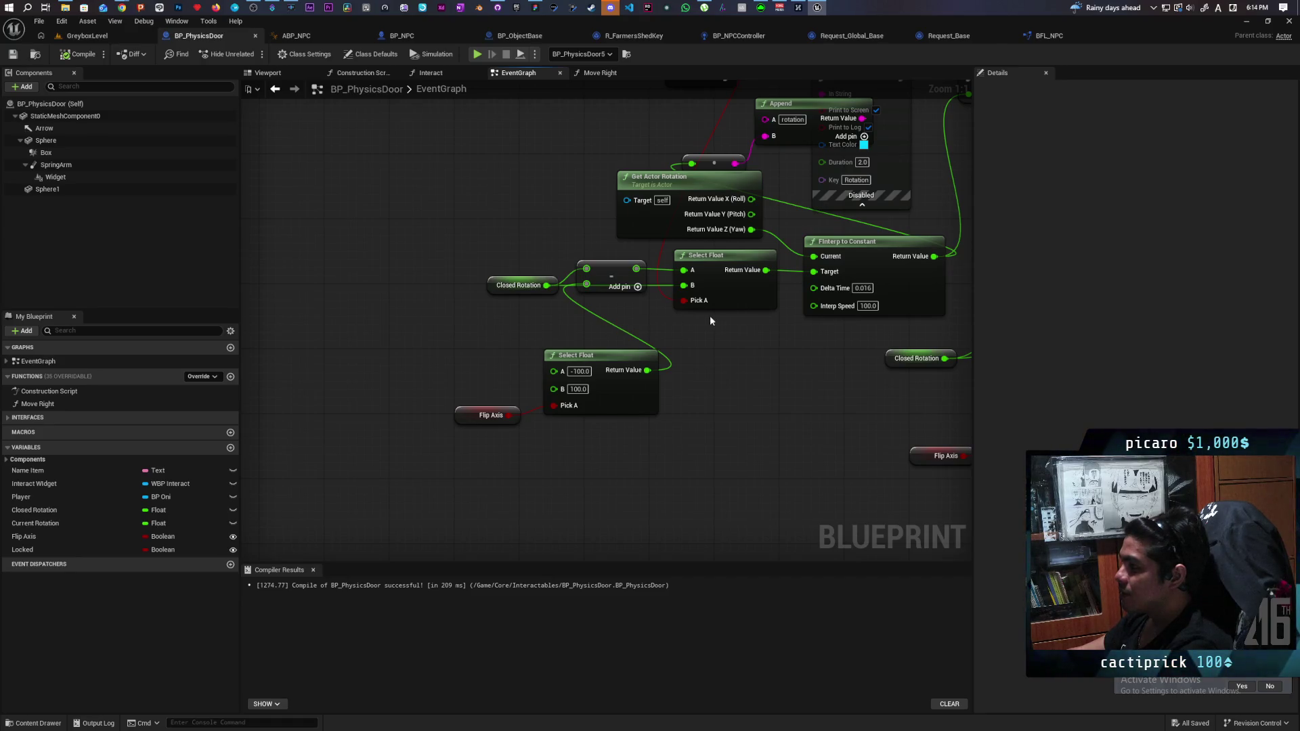
pyautogui.moveTo(777, 341)
pyautogui.mouseDown()
pyautogui.moveTo(728, 433)
pyautogui.moveTo(598, 486)
pyautogui.mouseUp()
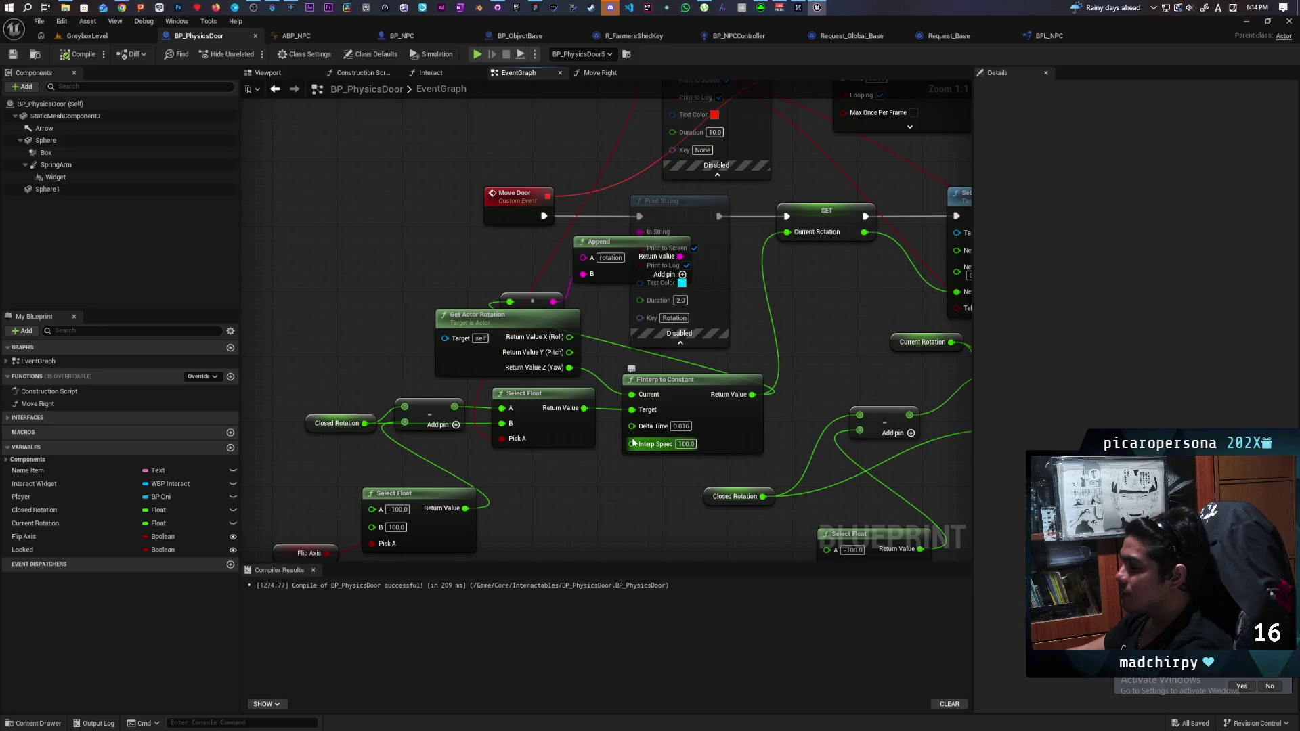
pyautogui.moveTo(803, 442)
pyautogui.mouseDown()
pyautogui.moveTo(500, 430)
pyautogui.moveTo(755, 423)
pyautogui.moveTo(799, 386)
pyautogui.moveTo(782, 394)
pyautogui.mouseUp()
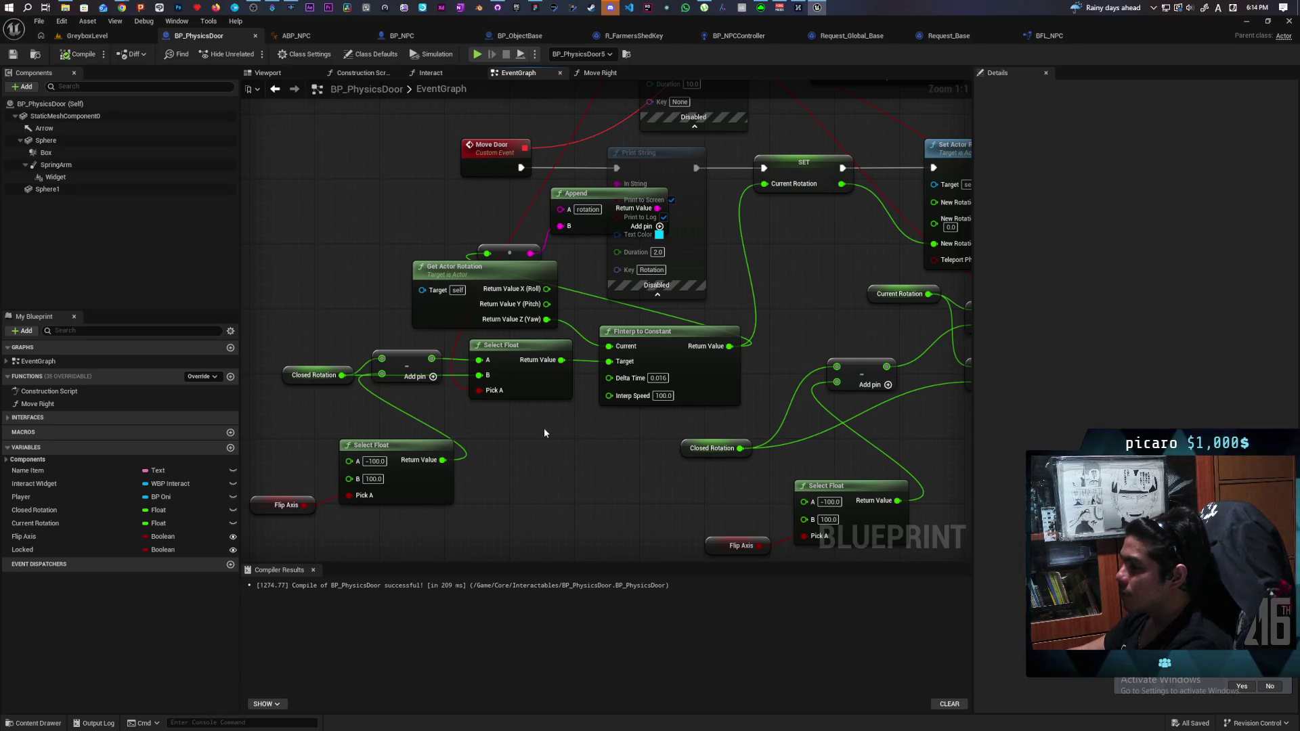
pyautogui.hotkey('ctrl', 'z')
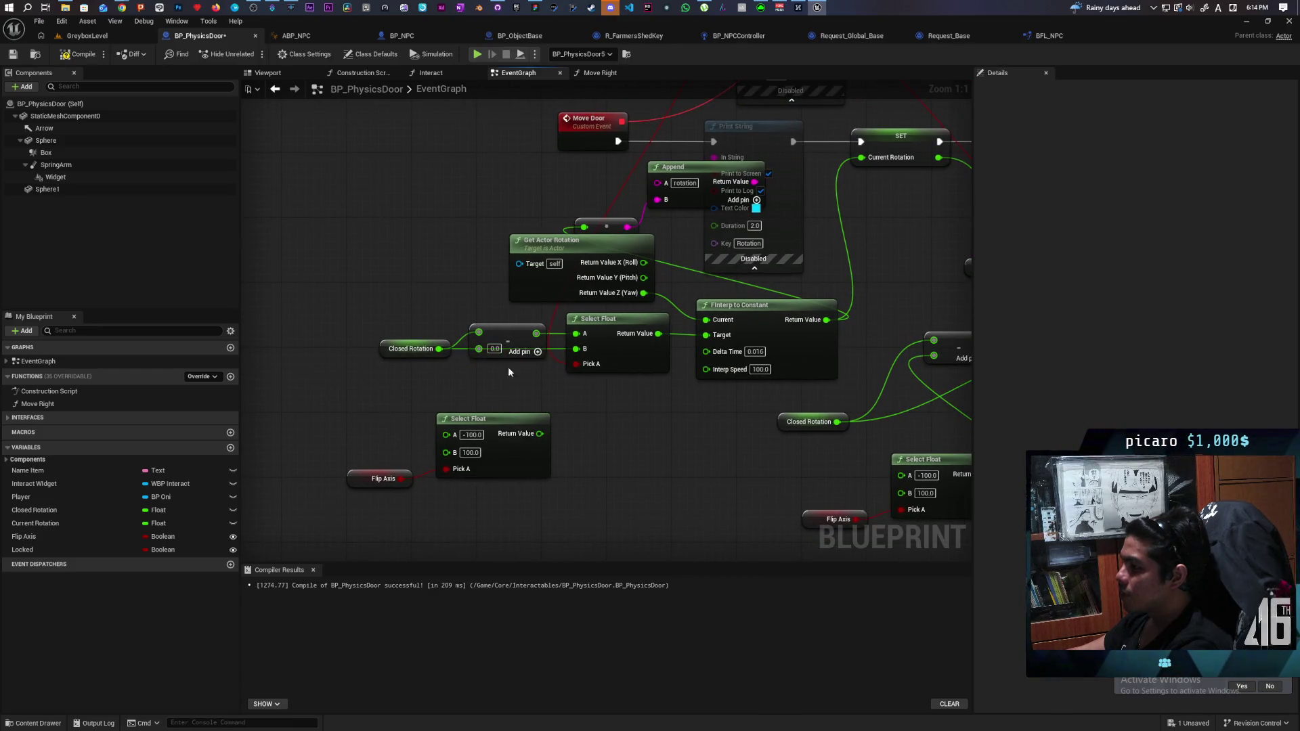
pyautogui.click(495, 349)
pyautogui.write('100')
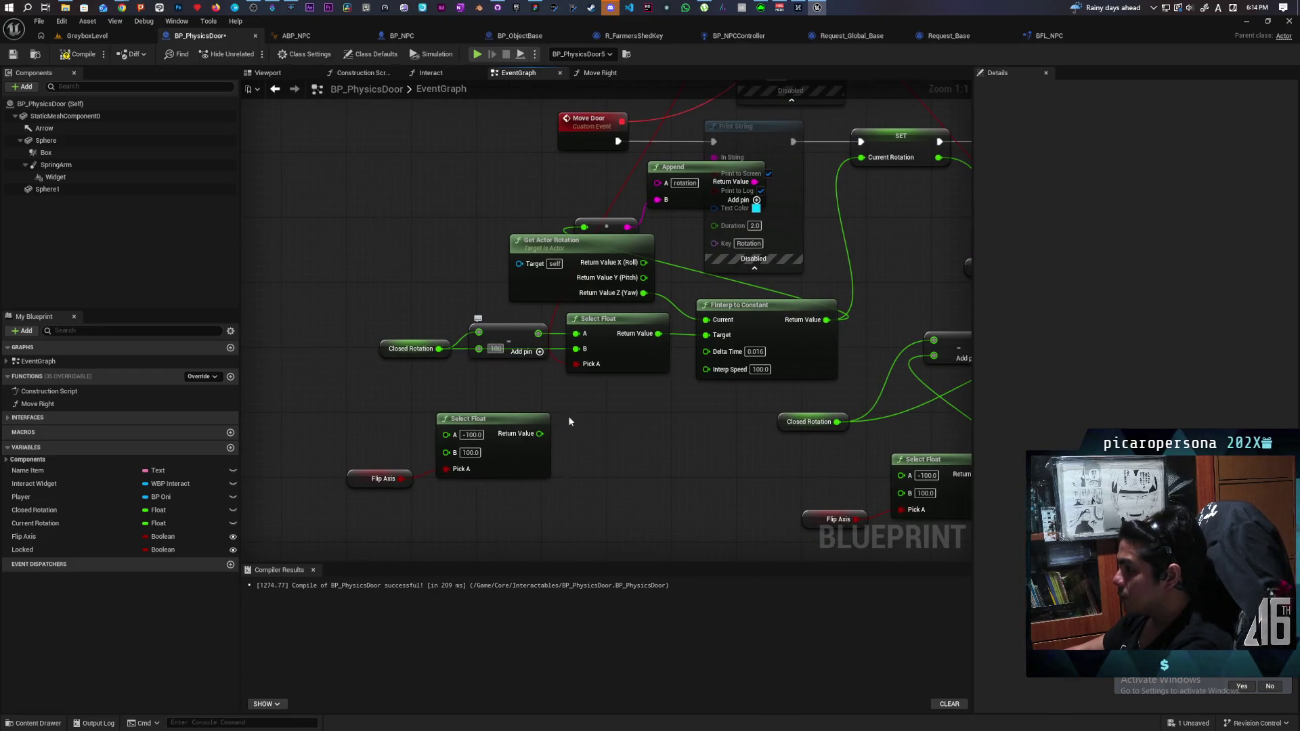
pyautogui.hotkey('ctrl', 'z')
pyautogui.hotkey('ctrl', 'z')
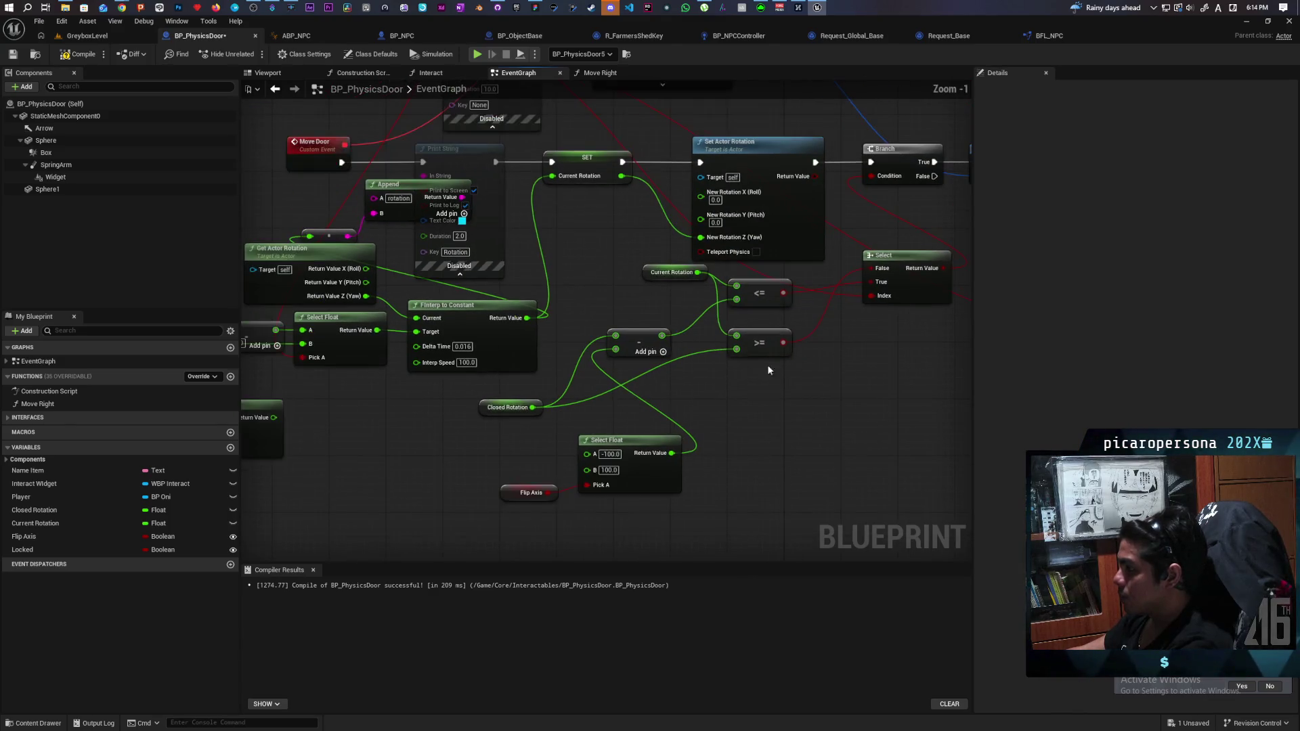
pyautogui.hotkey('ctrl', 'z')
# Set the add node's second value to 100.0 and go back to GreyboxLevel.
pyautogui.write('100')
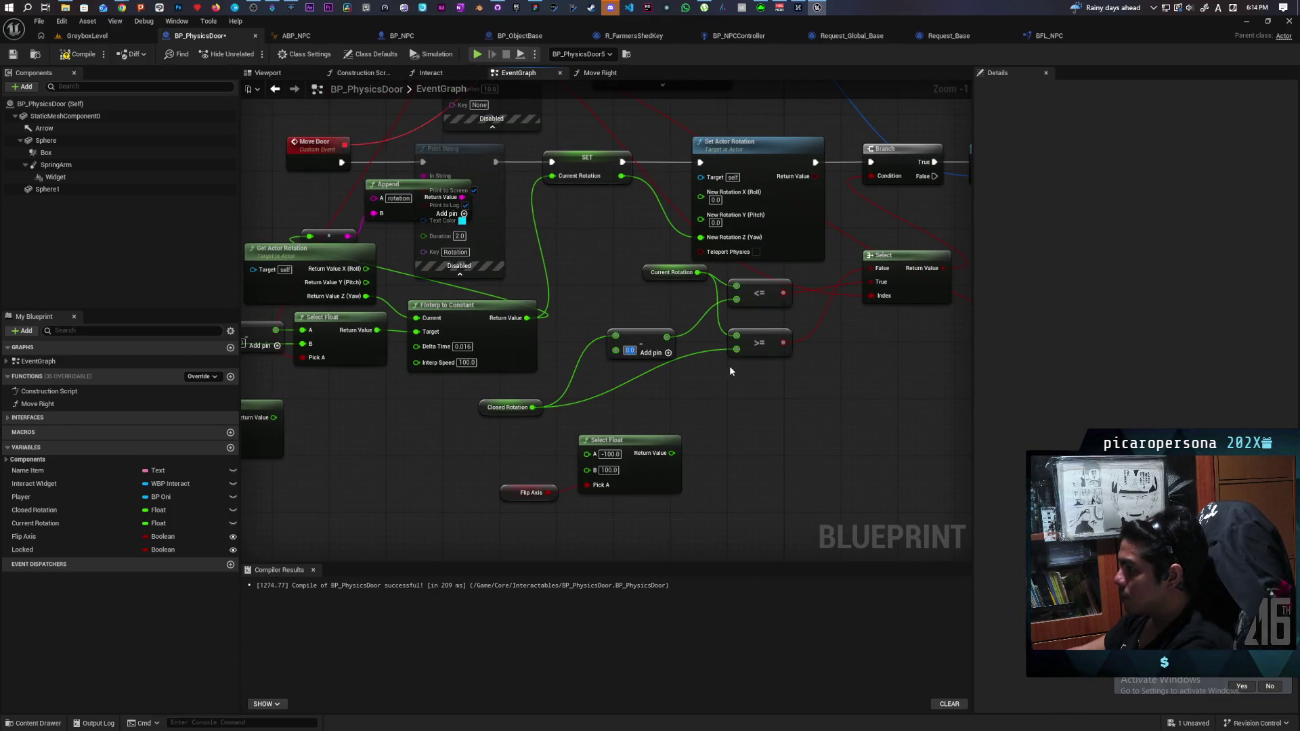
pyautogui.press('Return')
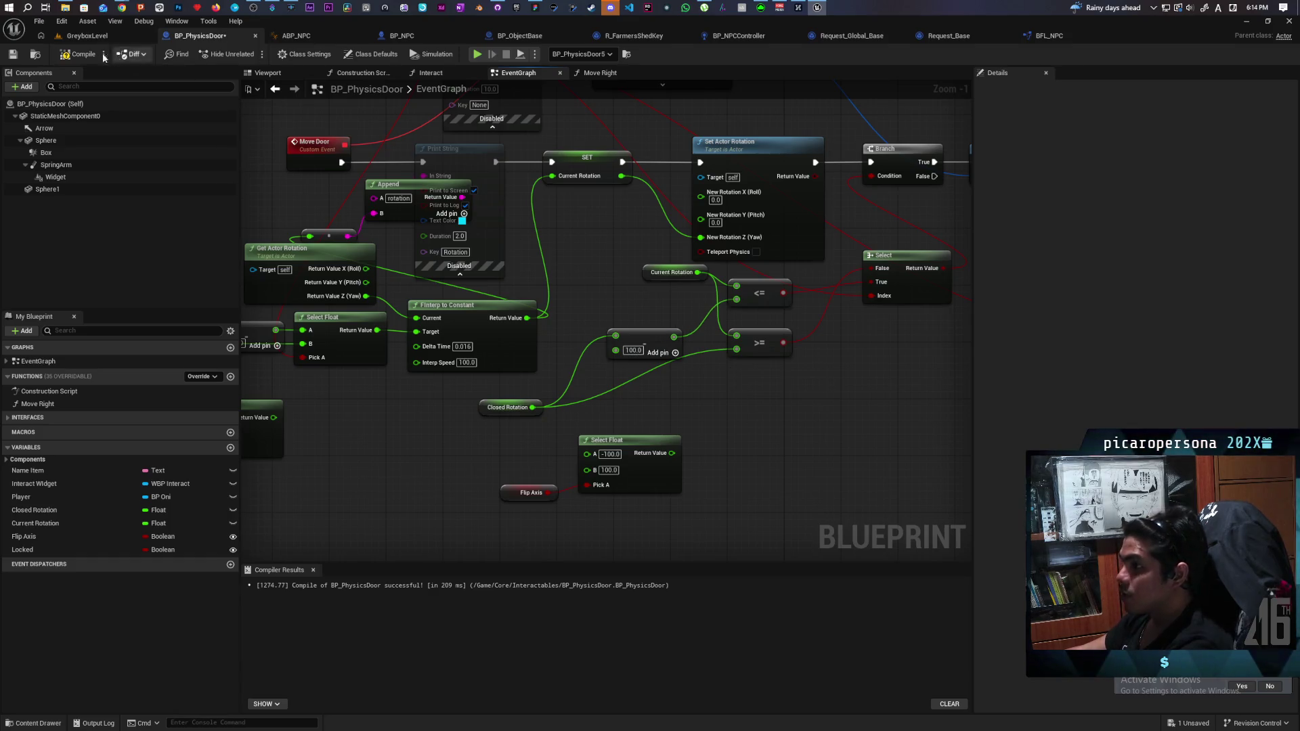
pyautogui.click(86, 36)
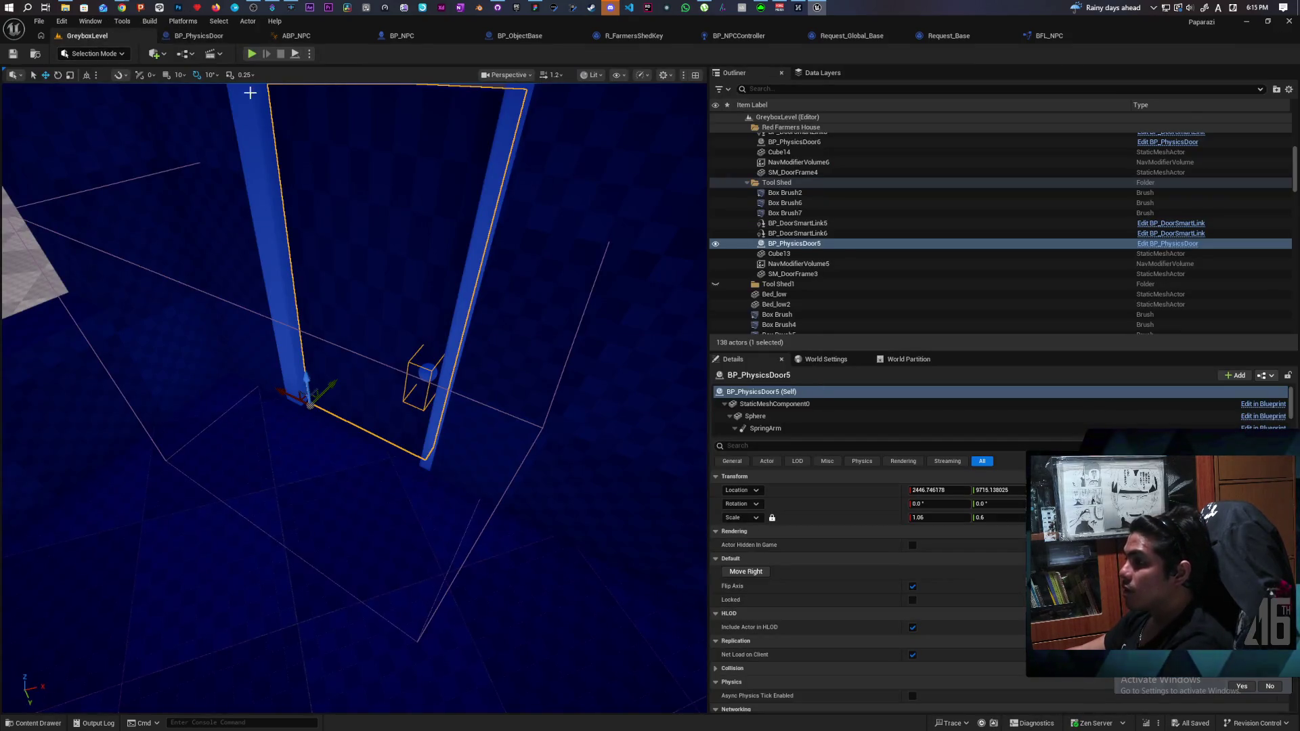
pyautogui.click(251, 54)
pyautogui.press('w')
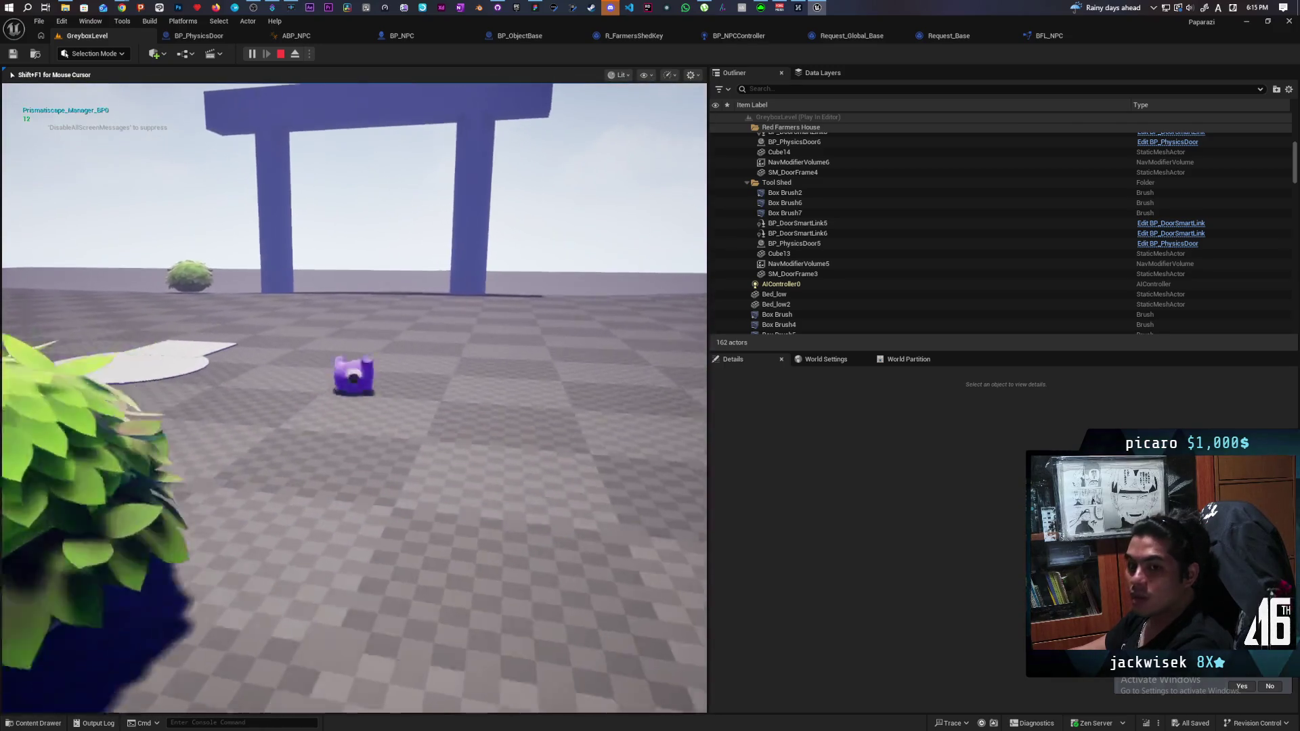
pyautogui.press('space')
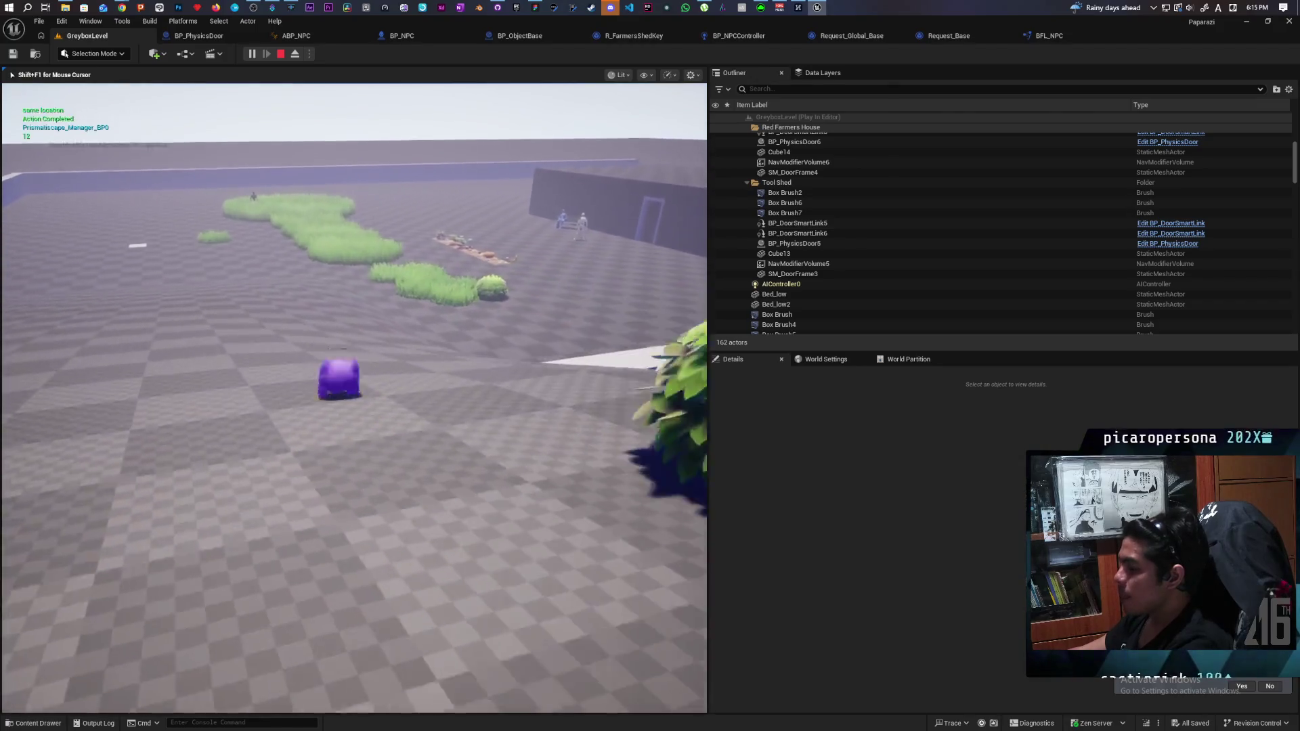
pyautogui.press('space')
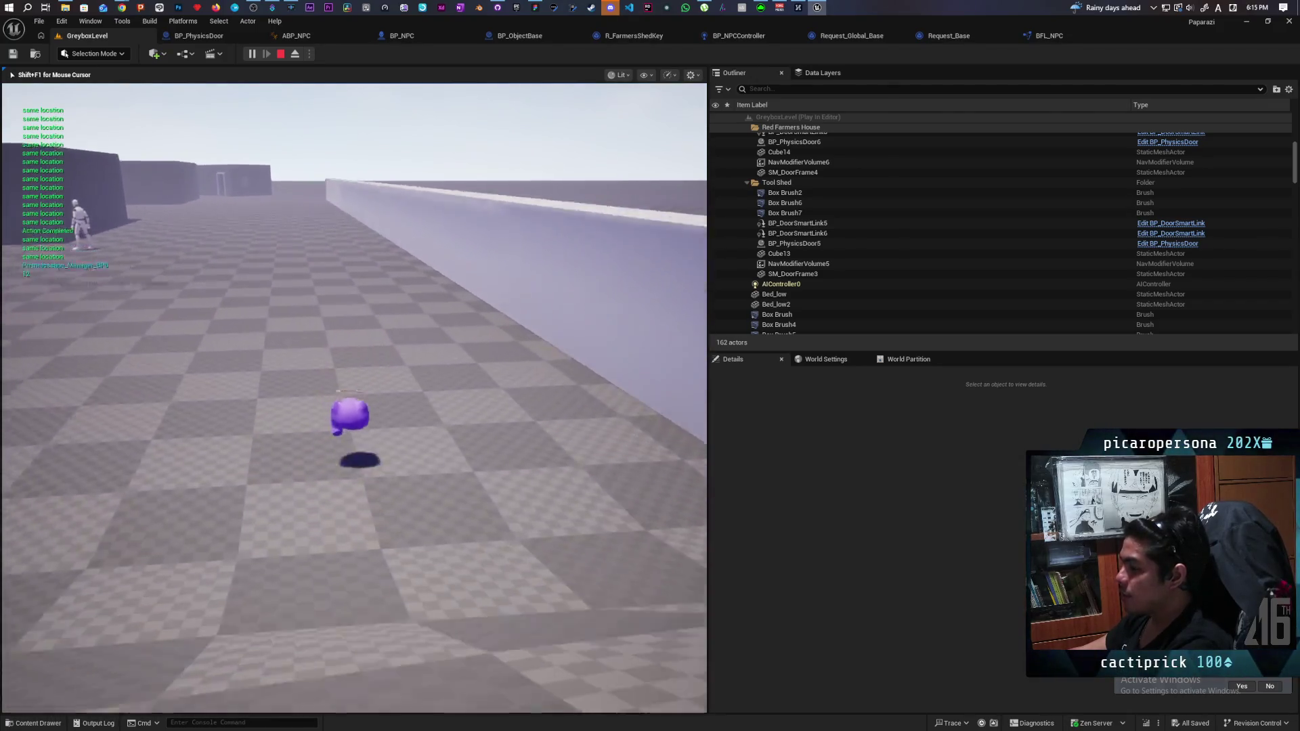
pyautogui.press('w')
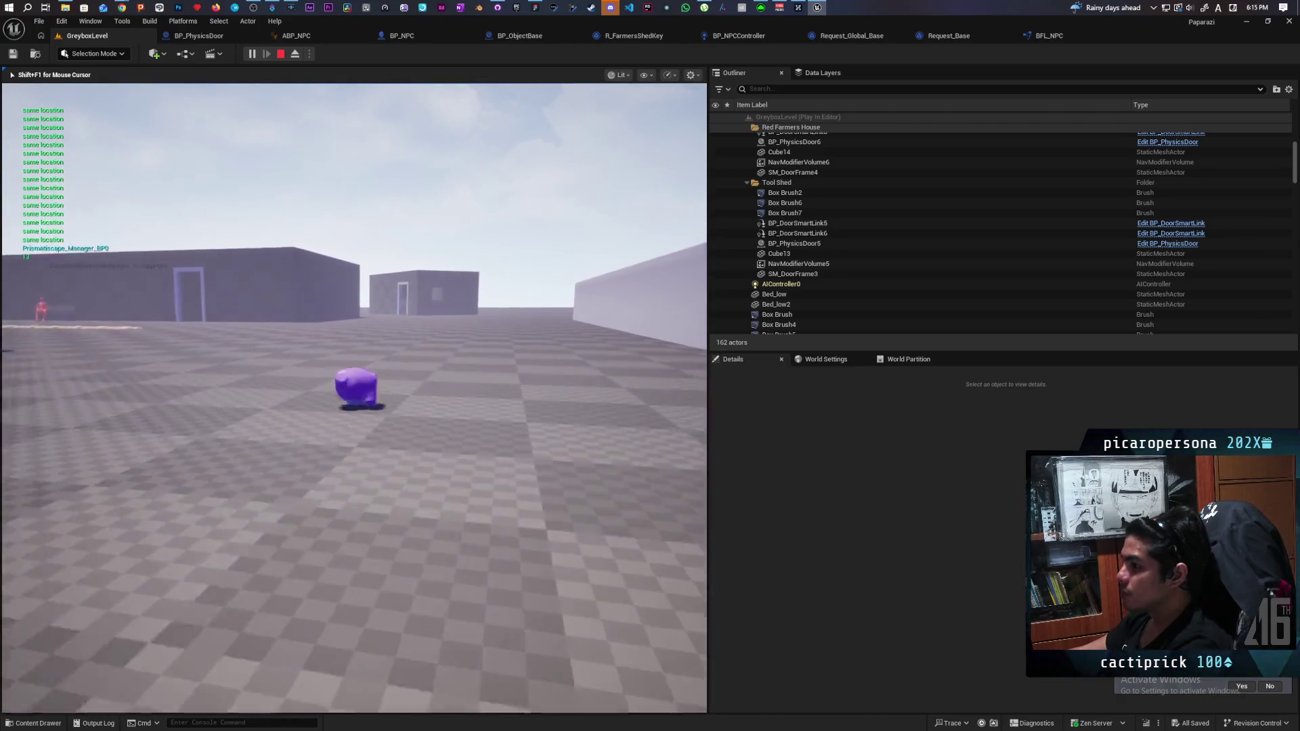
pyautogui.press('a')
pyautogui.press('w')
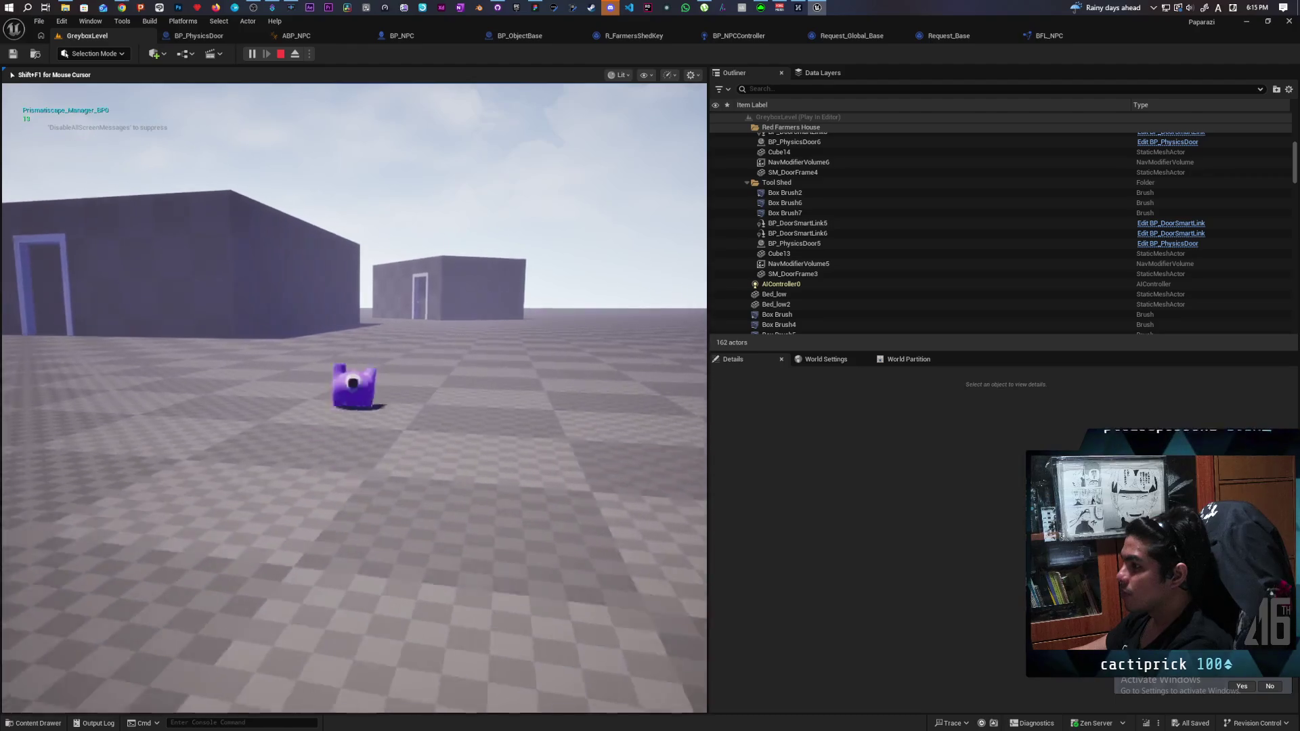
pyautogui.press('w')
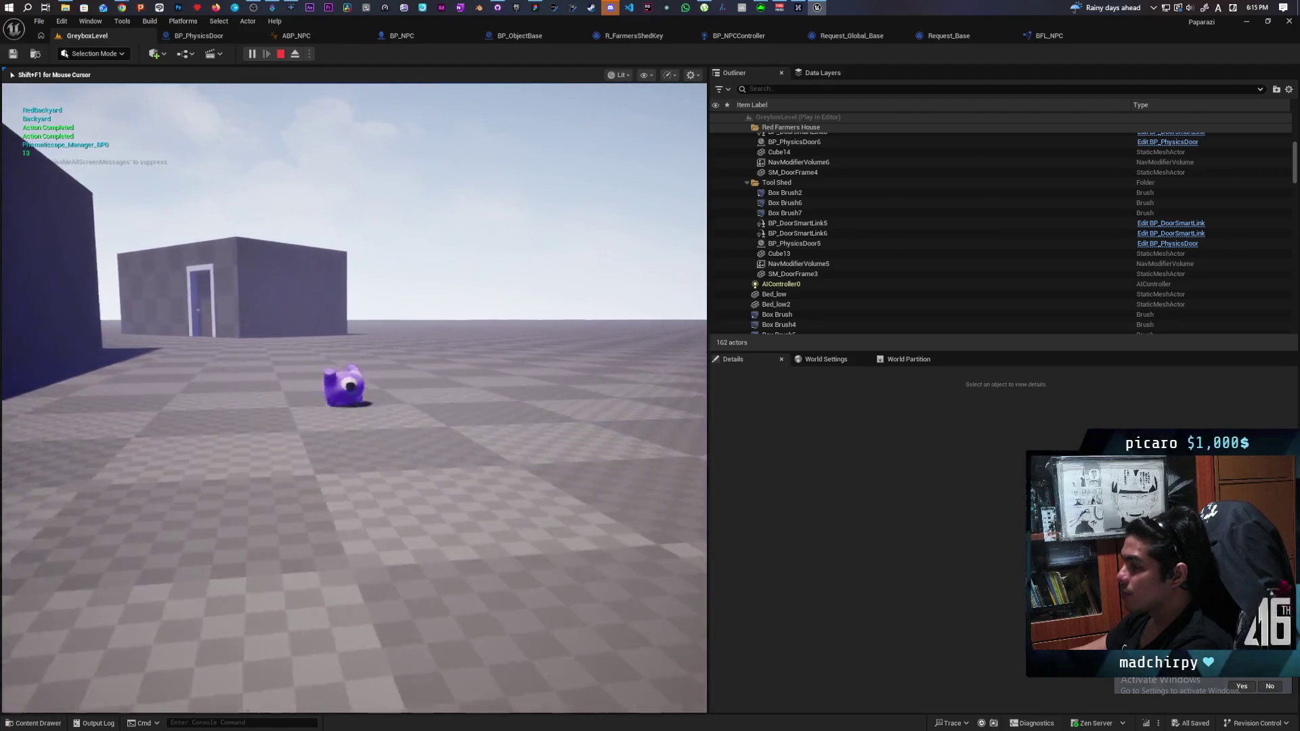
pyautogui.press('w')
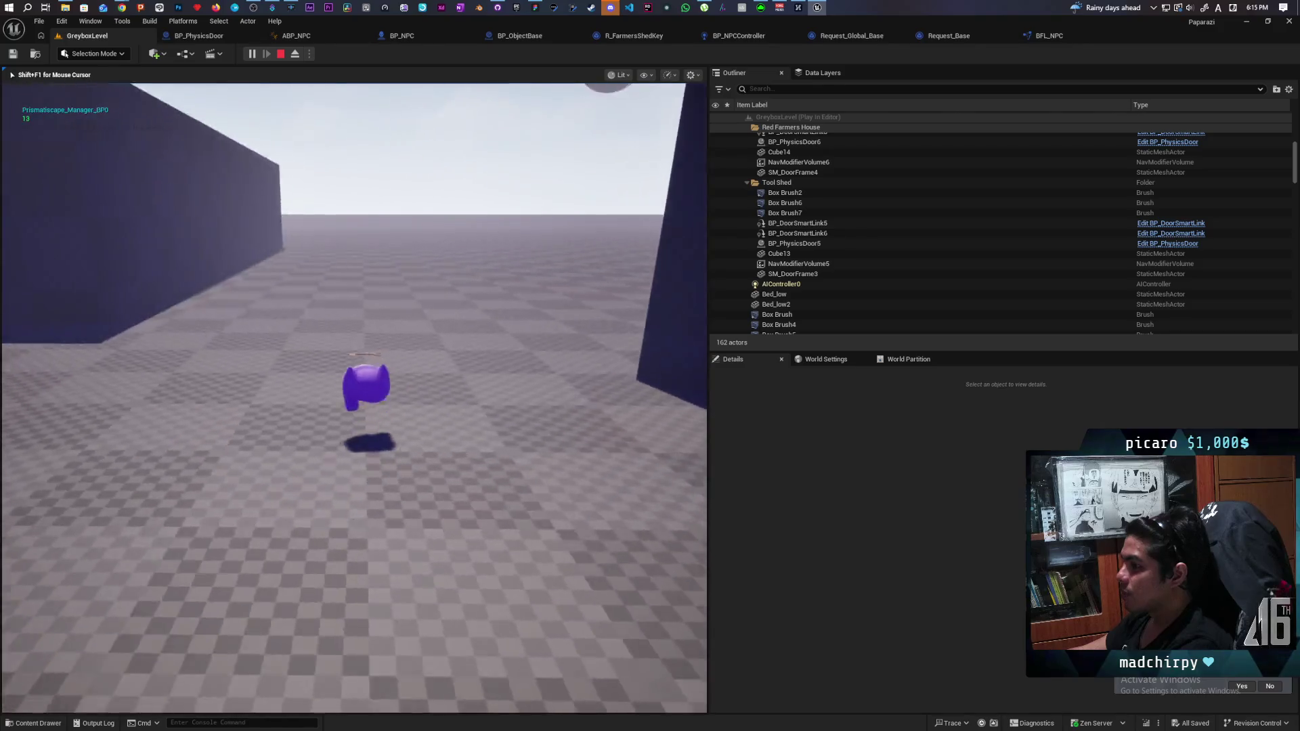
pyautogui.press('w')
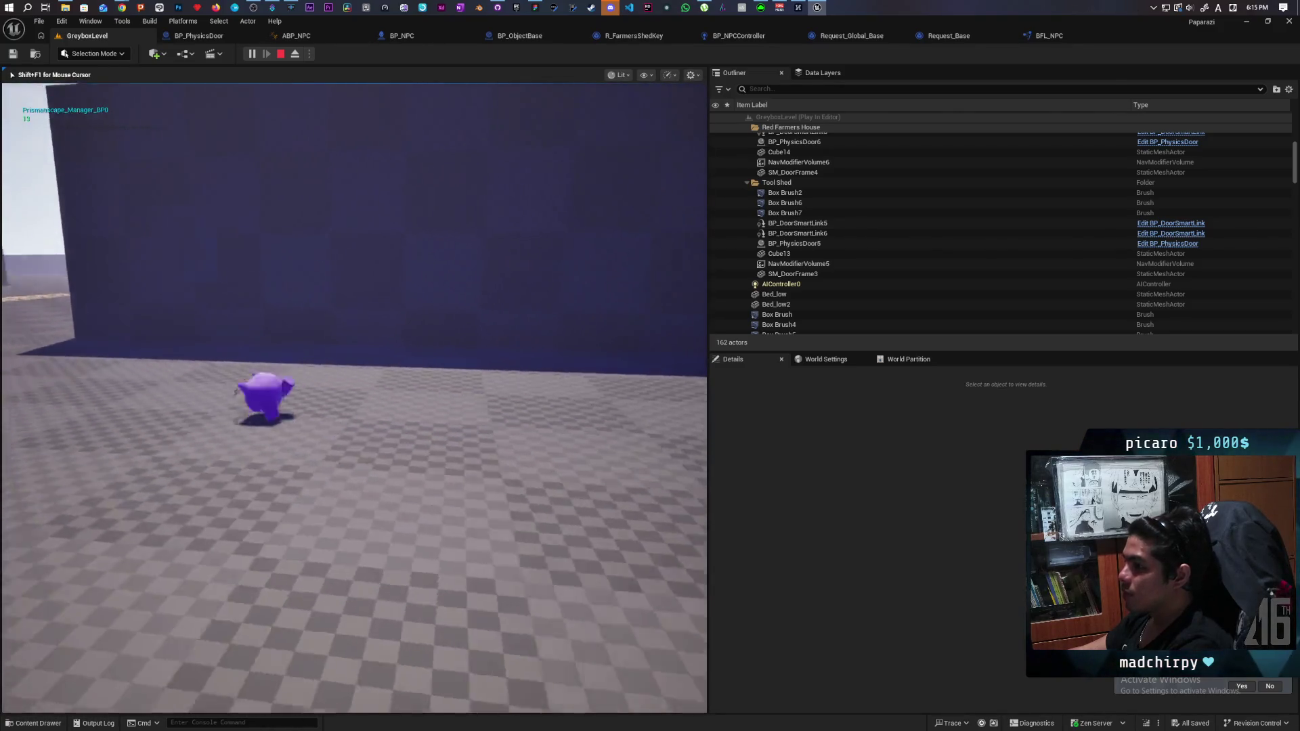
pyautogui.press('w')
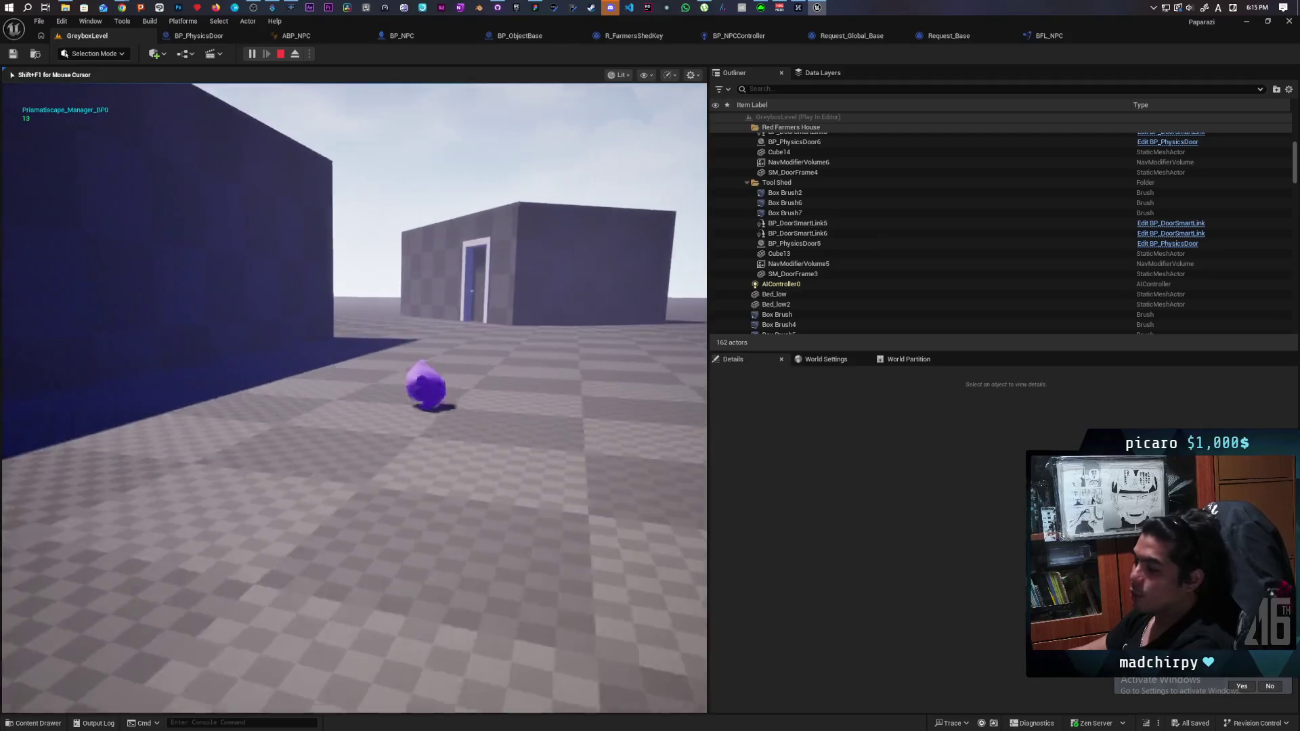
pyautogui.press('w')
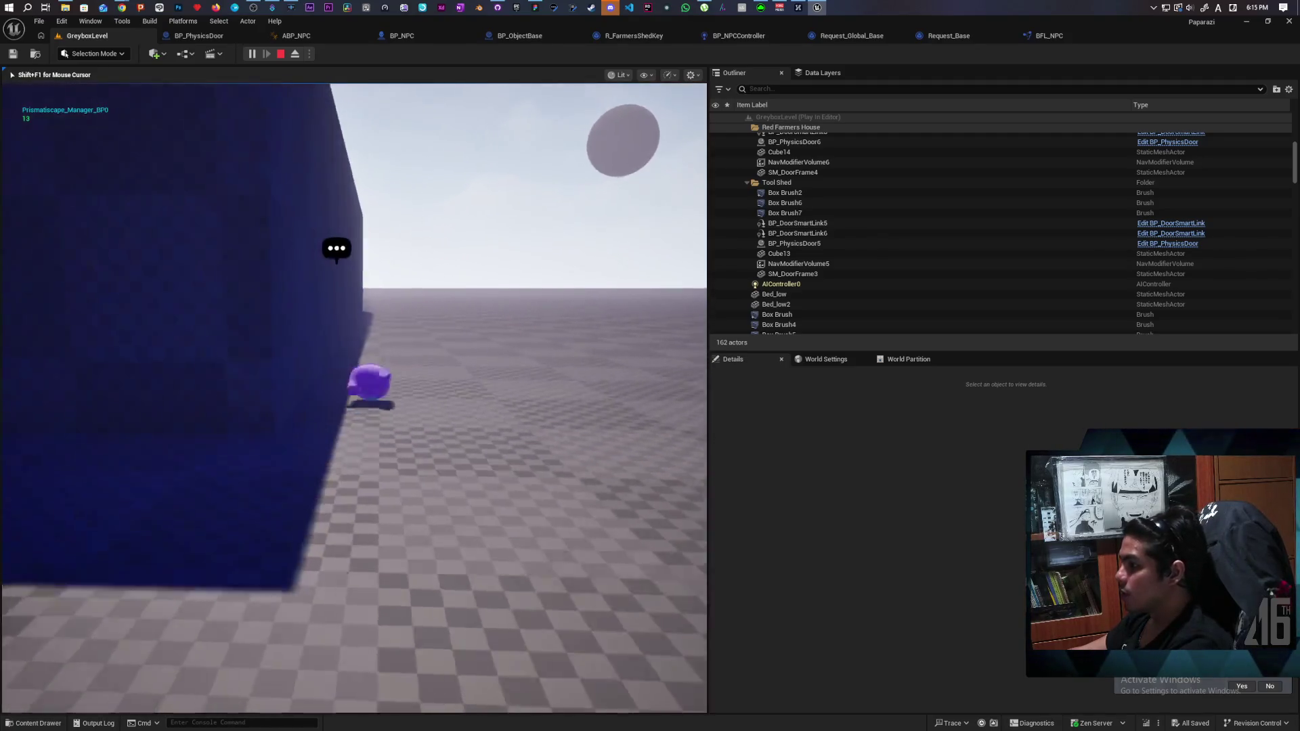
pyautogui.press('w')
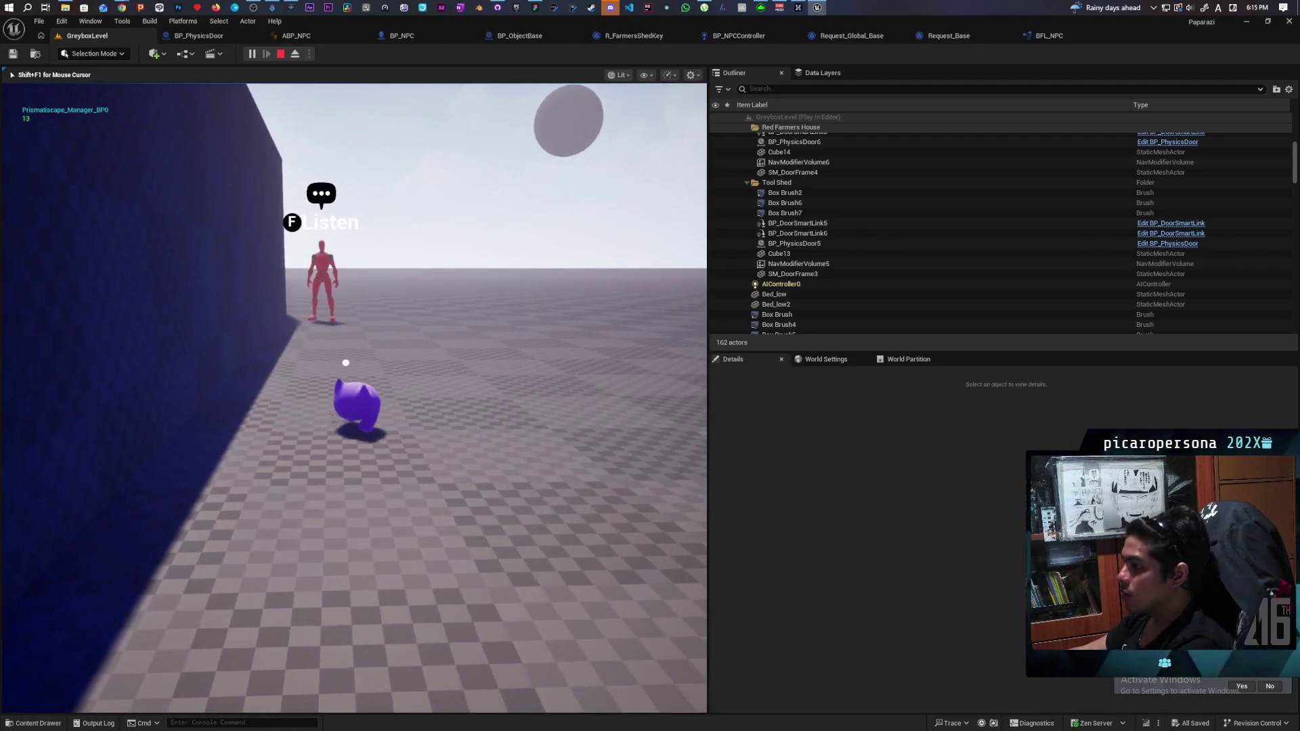
pyautogui.press('a')
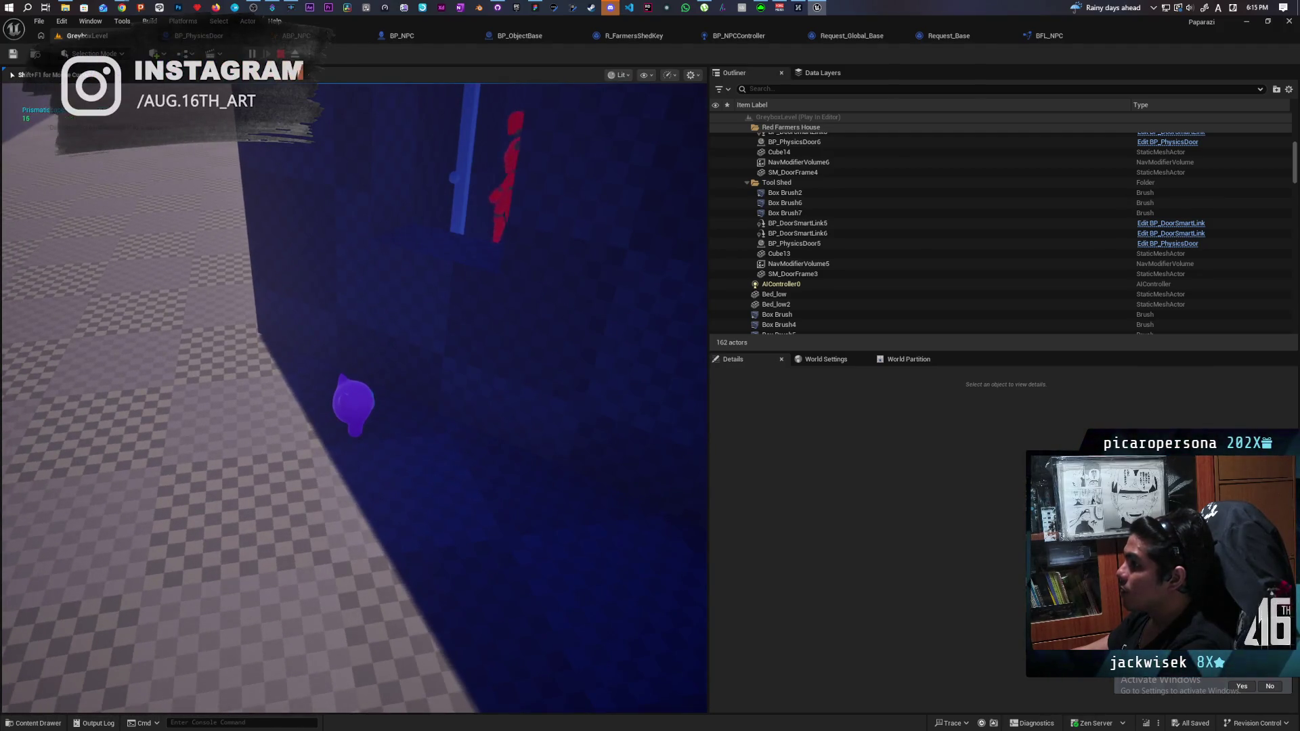
pyautogui.press('Escape')
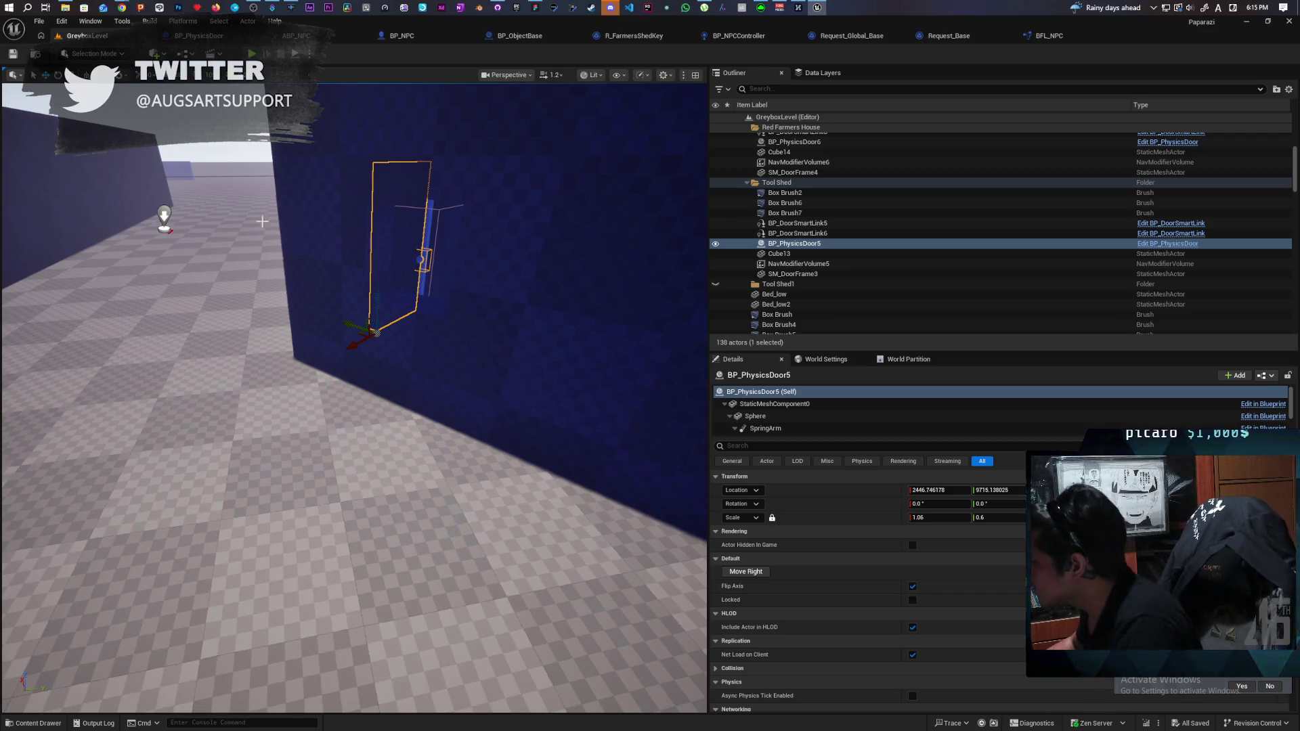
# Check Request_Global_Base, BP_ObjectBase and R_FarmersShedKey, then center BP_PhysicsDoor's rotation nodes.
pyautogui.click(852, 35)
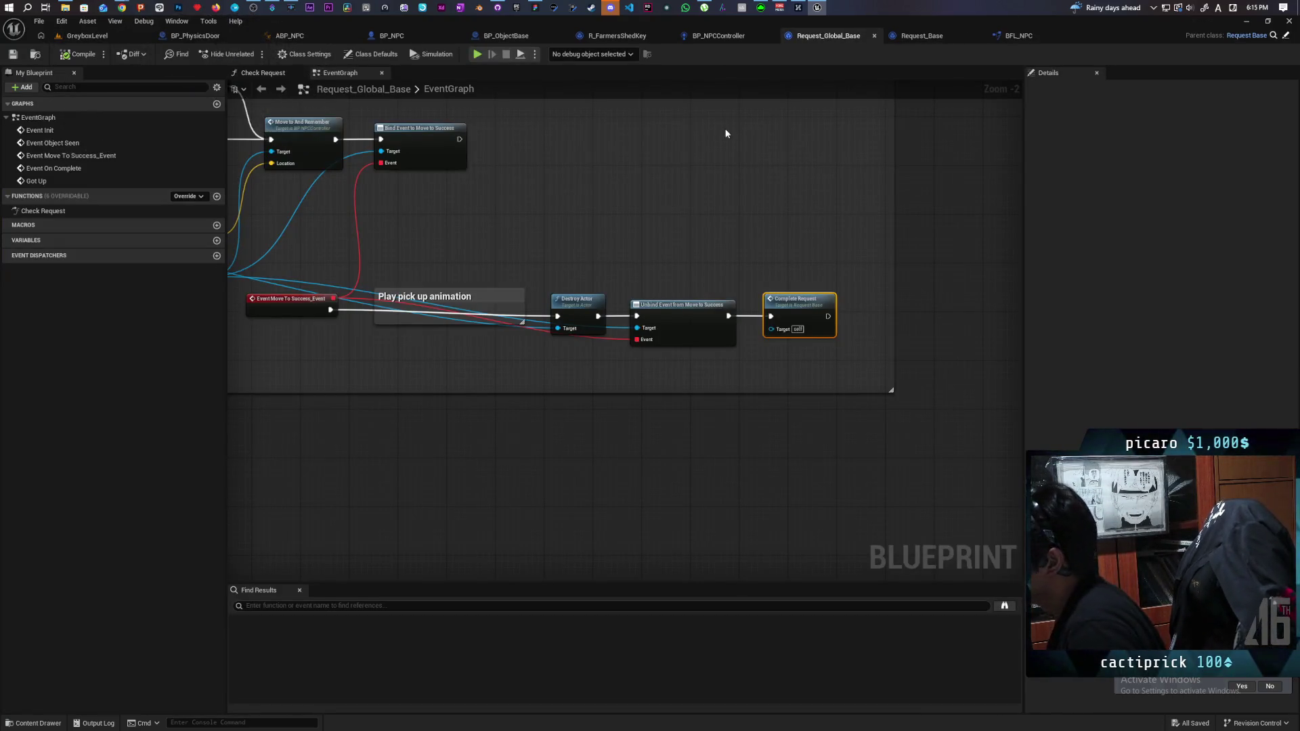
pyautogui.click(559, 39)
pyautogui.click(621, 38)
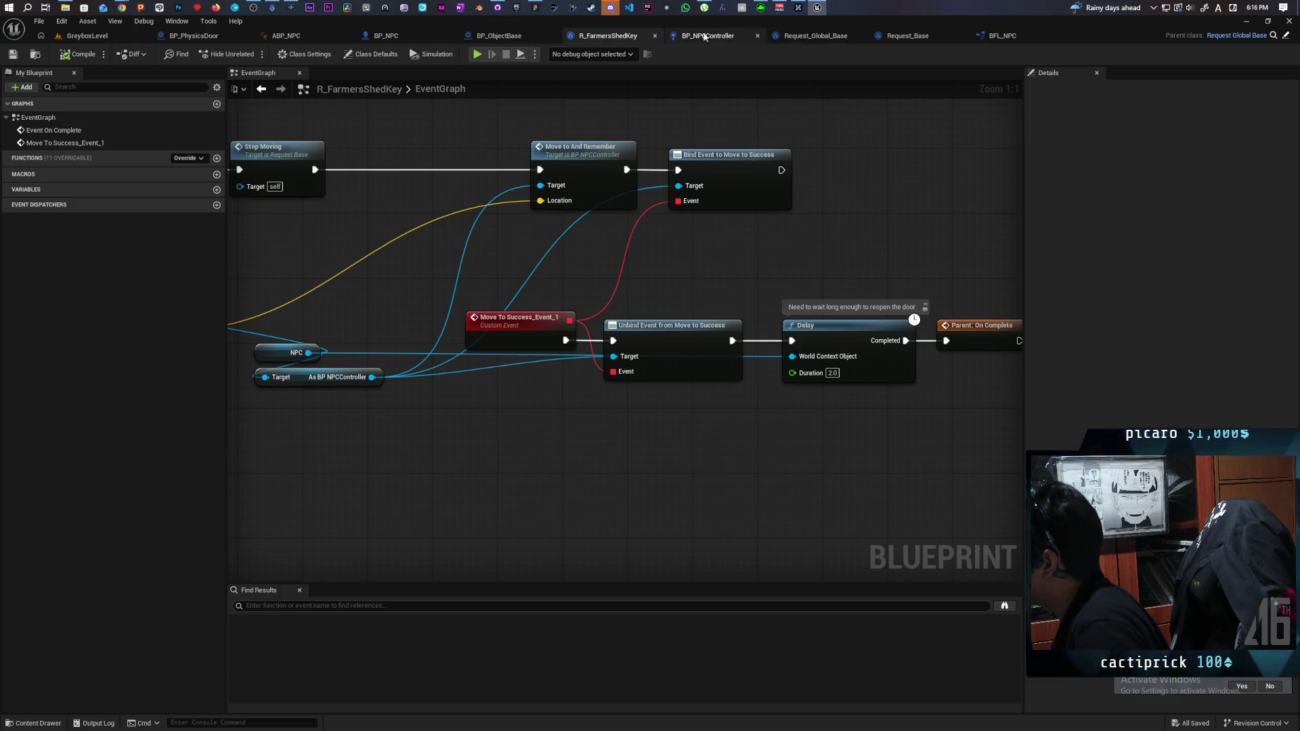
pyautogui.click(216, 39)
pyautogui.moveTo(491, 327)
pyautogui.mouseDown()
pyautogui.moveTo(624, 359)
pyautogui.moveTo(762, 320)
pyautogui.mouseUp()
pyautogui.moveTo(694, 392)
pyautogui.mouseDown()
pyautogui.moveTo(652, 440)
pyautogui.moveTo(626, 406)
pyautogui.moveTo(601, 274)
pyautogui.moveTo(677, 259)
pyautogui.moveTo(667, 238)
pyautogui.moveTo(574, 315)
pyautogui.mouseUp()
pyautogui.rightClick(653, 415)
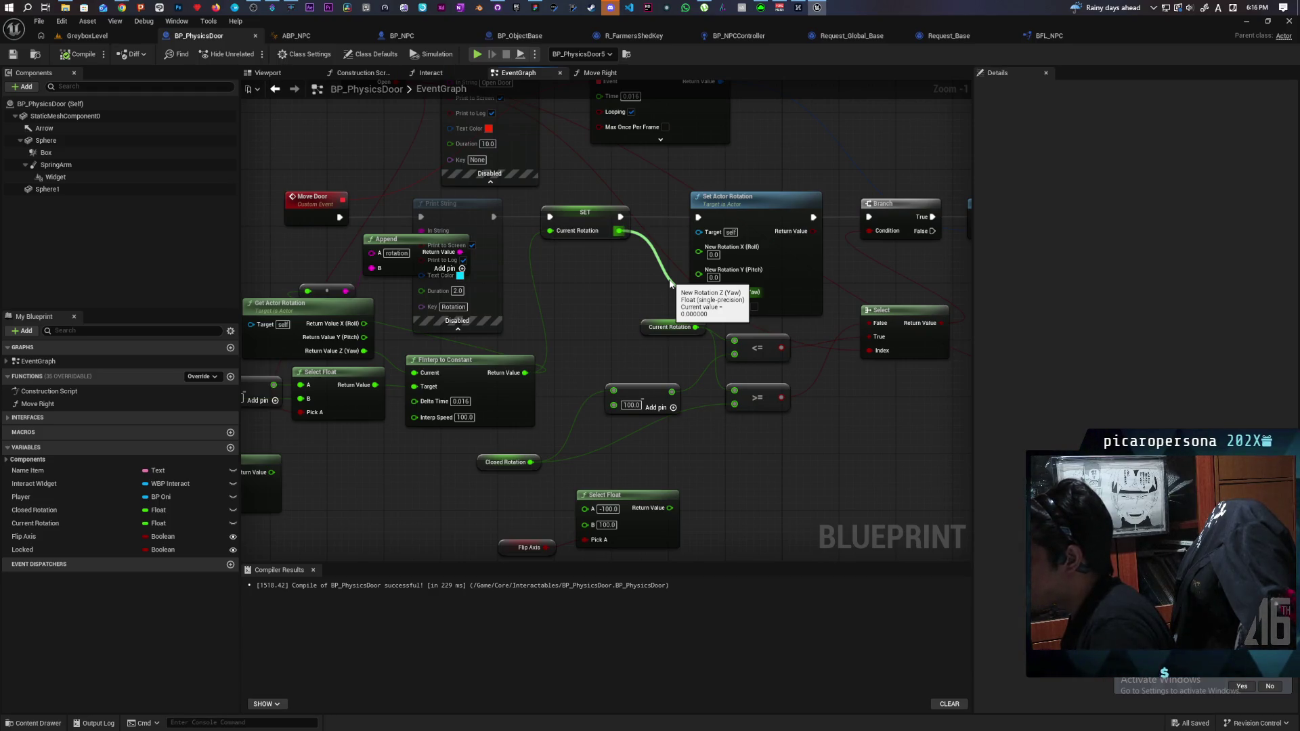
# Unlink Current Rotation and recombine Set Actor Rotation's New Rotation into one rotator pin.
pyautogui.keyDown('alt'); pyautogui.click(670, 283); pyautogui.keyUp('alt')
pyautogui.rightClick(699, 254)
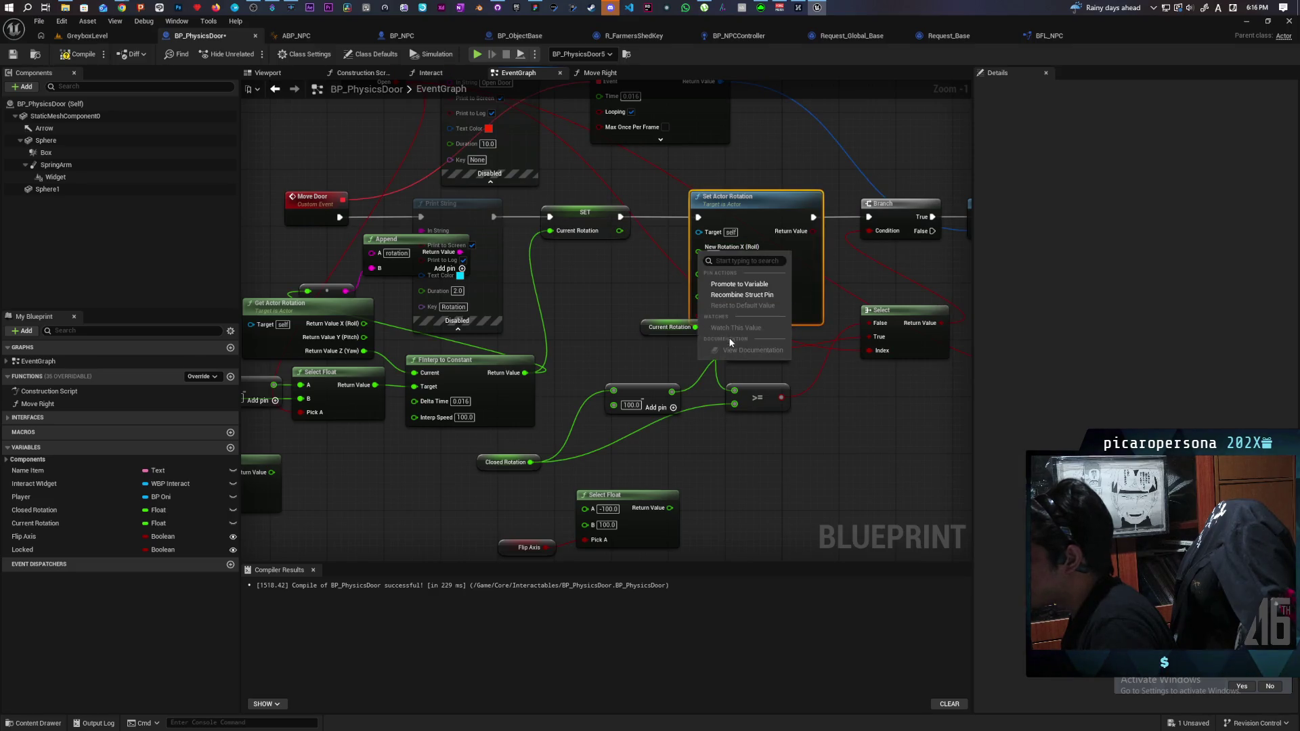
pyautogui.click(739, 295)
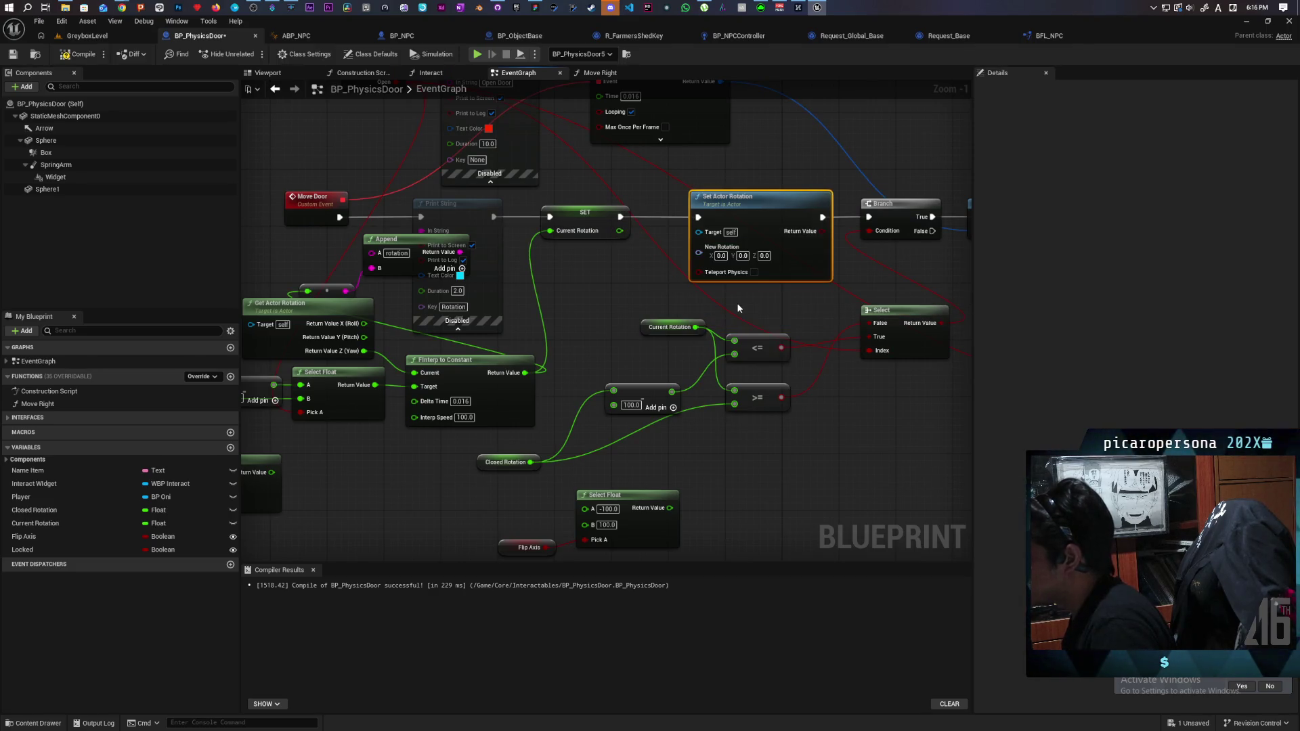
# Add an RInterp to Constant node wired from New Rotation and move it lower.
pyautogui.moveTo(699, 252); pyautogui.dragTo(592, 300)
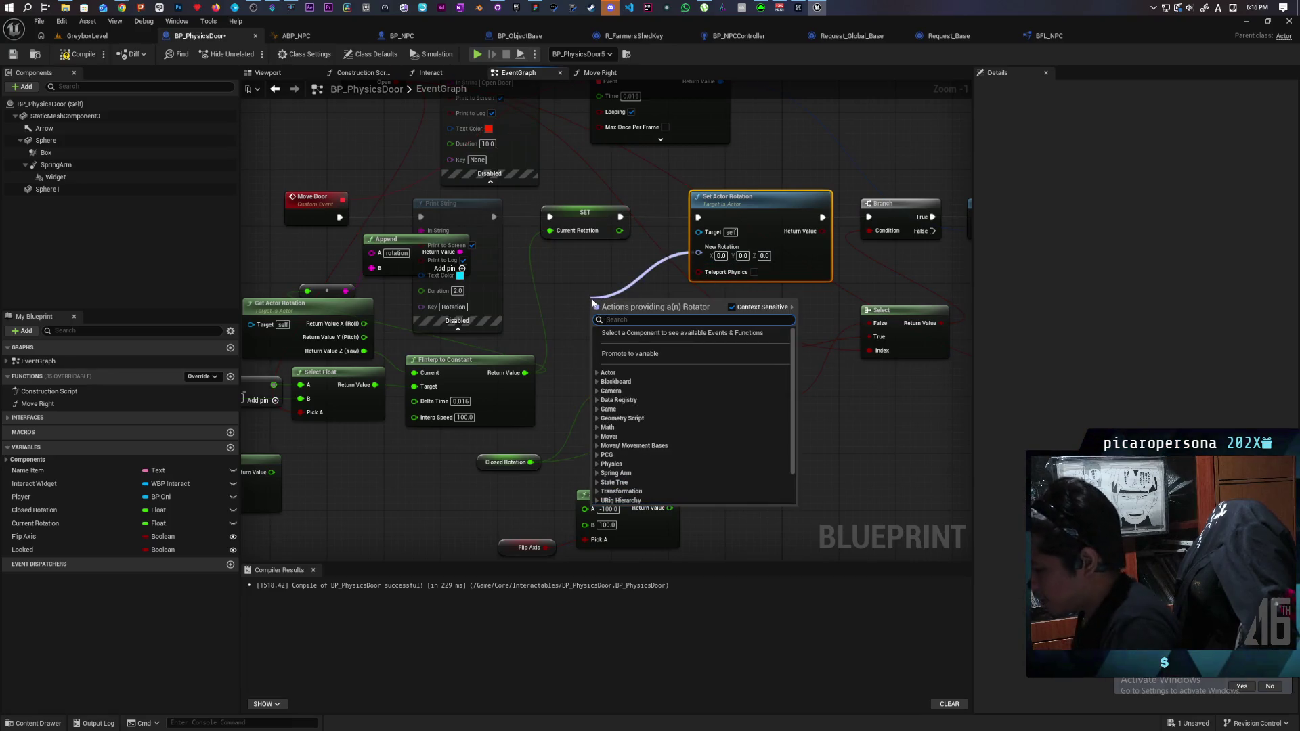
pyautogui.write('fin')
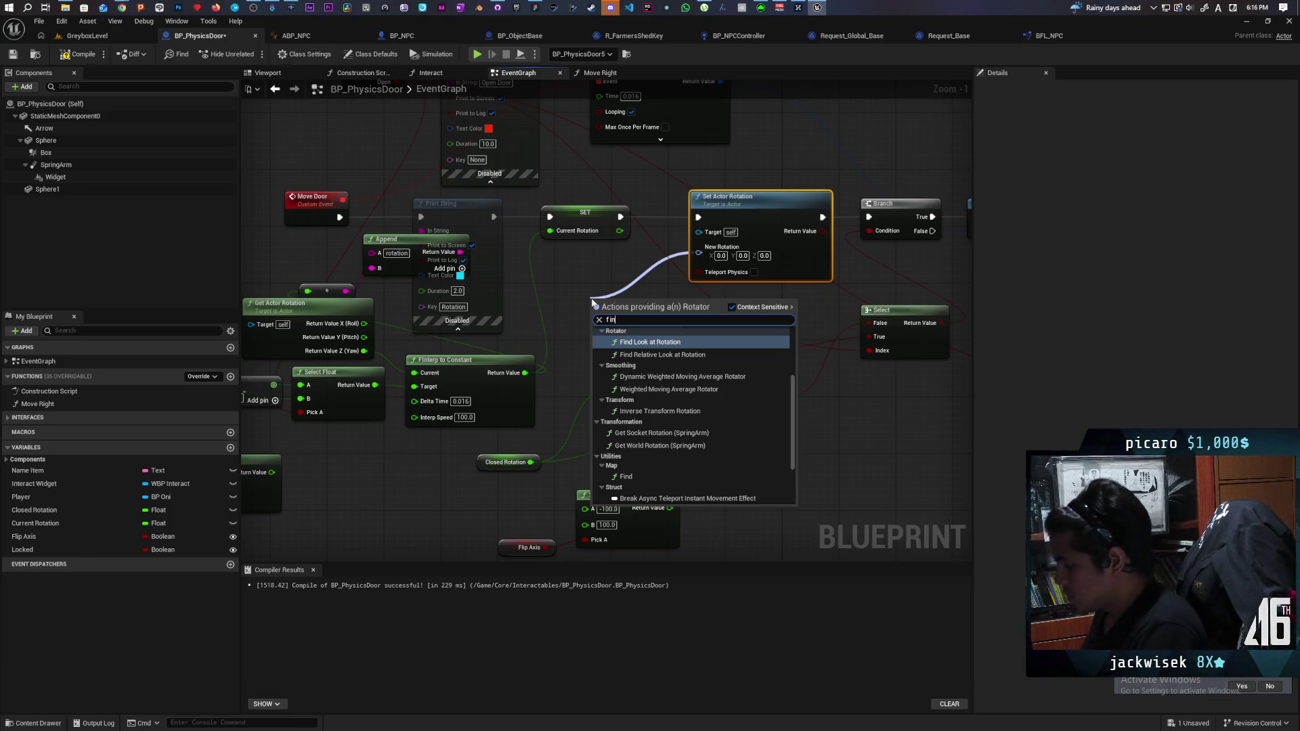
pyautogui.write('ter')
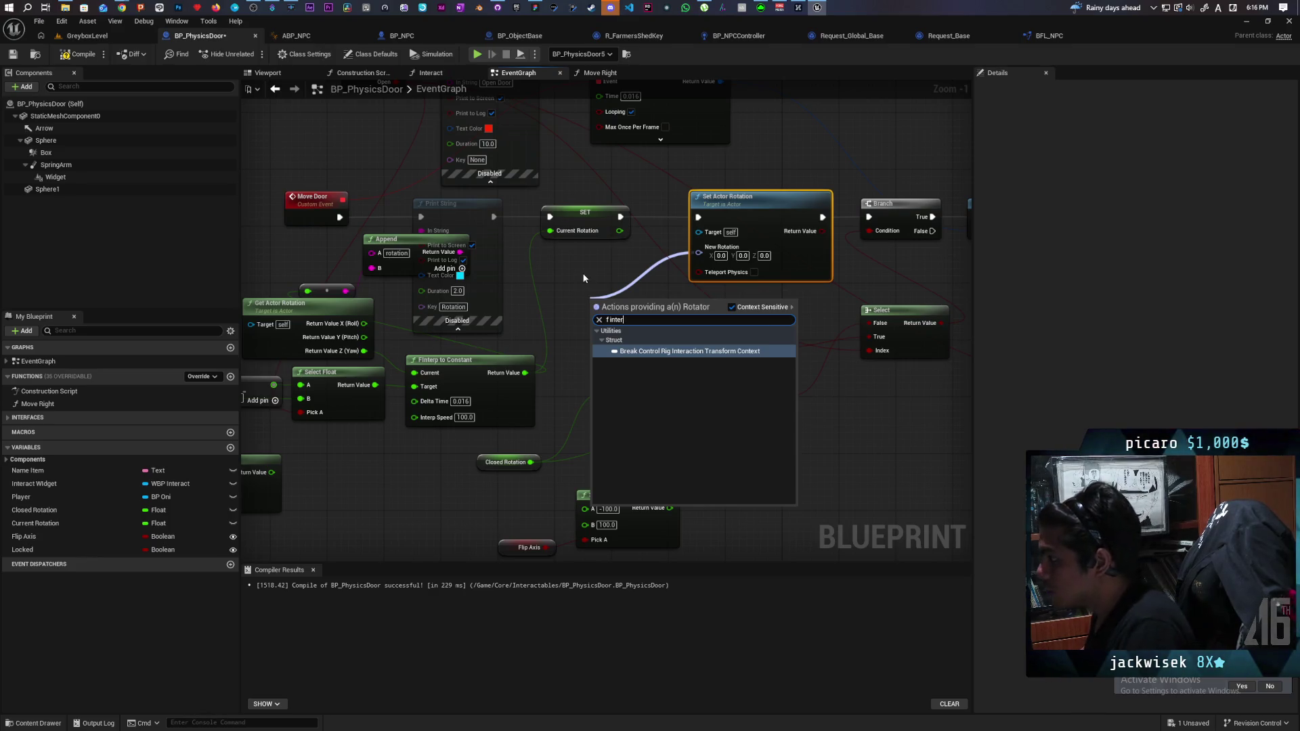
pyautogui.press('Escape')
pyautogui.moveTo(699, 253); pyautogui.dragTo(623, 292)
pyautogui.write('r')
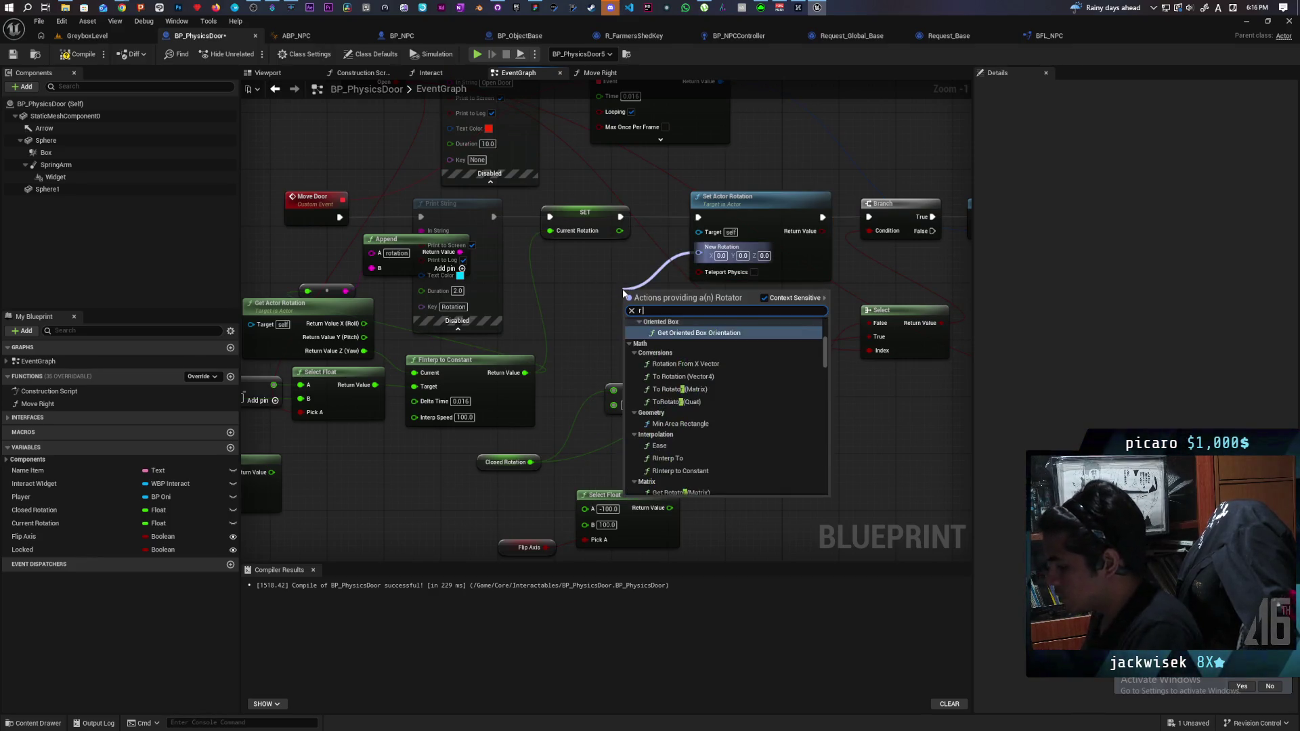
pyautogui.write(' interp')
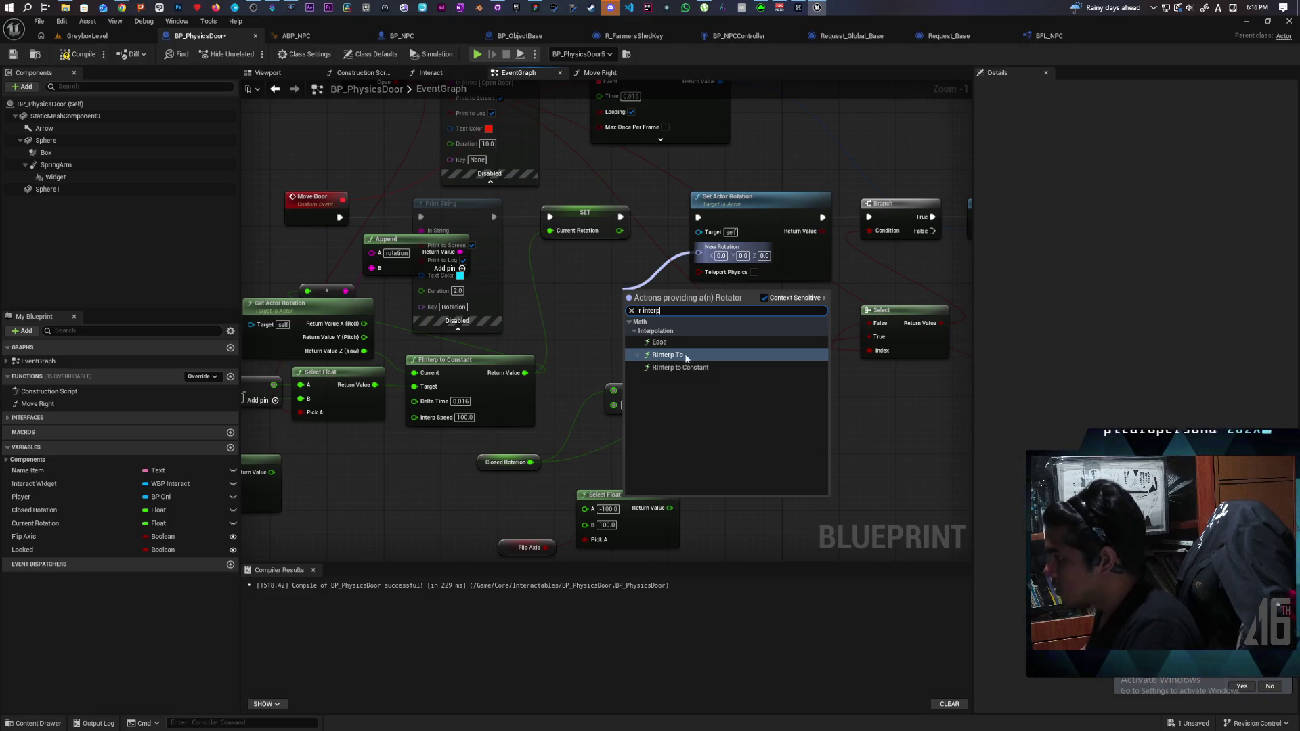
pyautogui.click(681, 367)
pyautogui.moveTo(647, 309)
pyautogui.mouseDown()
pyautogui.moveTo(414, 471)
pyautogui.moveTo(387, 462)
pyautogui.moveTo(526, 350)
pyautogui.mouseUp()
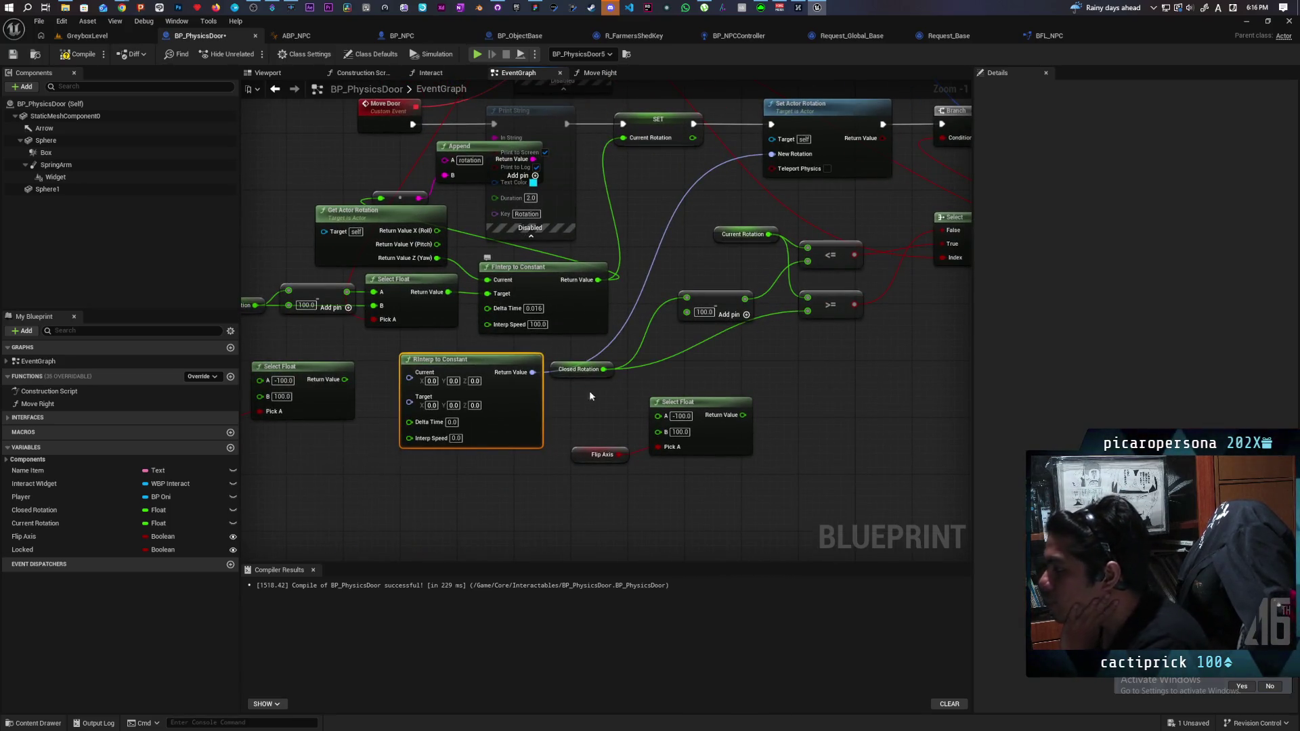
pyautogui.moveTo(607, 474); pyautogui.dragTo(649, 453)
# Feed Set Actor Rotation's New Rotation from a new RInterp To node.
pyautogui.moveTo(541, 446); pyautogui.dragTo(471, 483)
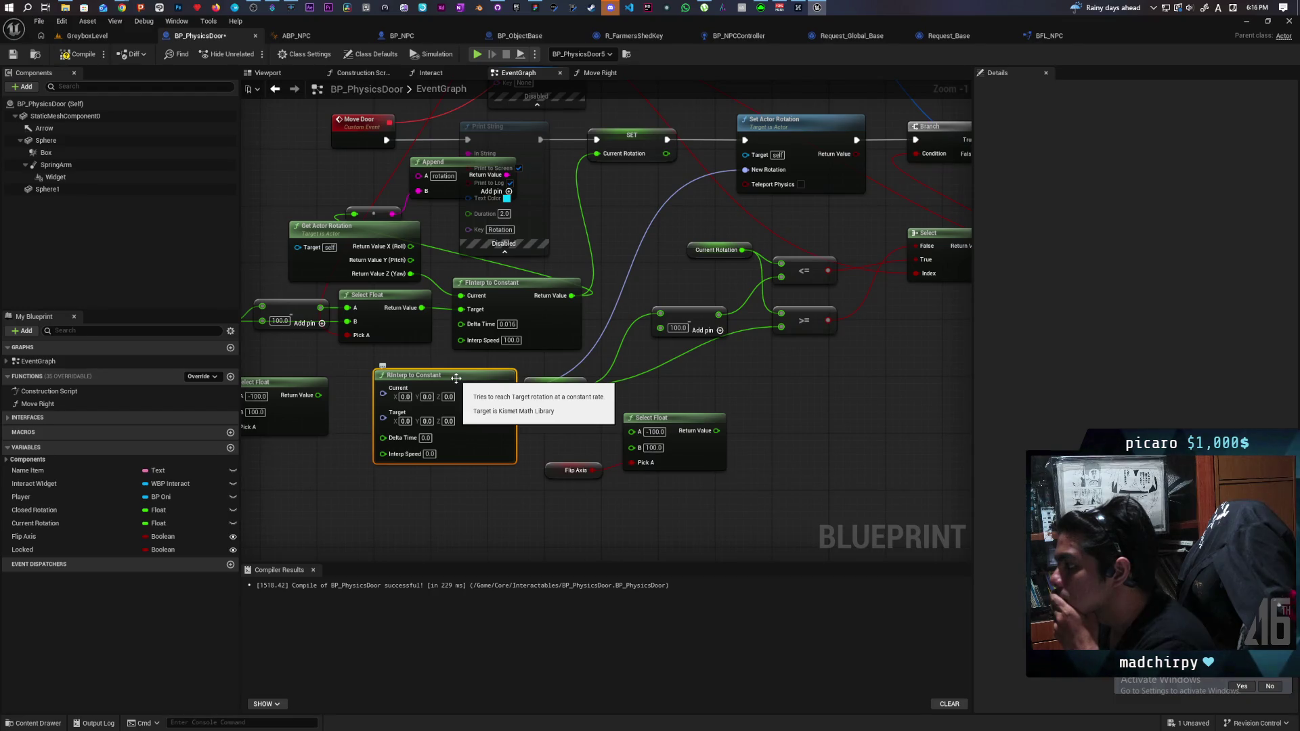
pyautogui.moveTo(456, 378); pyautogui.dragTo(402, 375)
pyautogui.moveTo(693, 169); pyautogui.dragTo(726, 425)
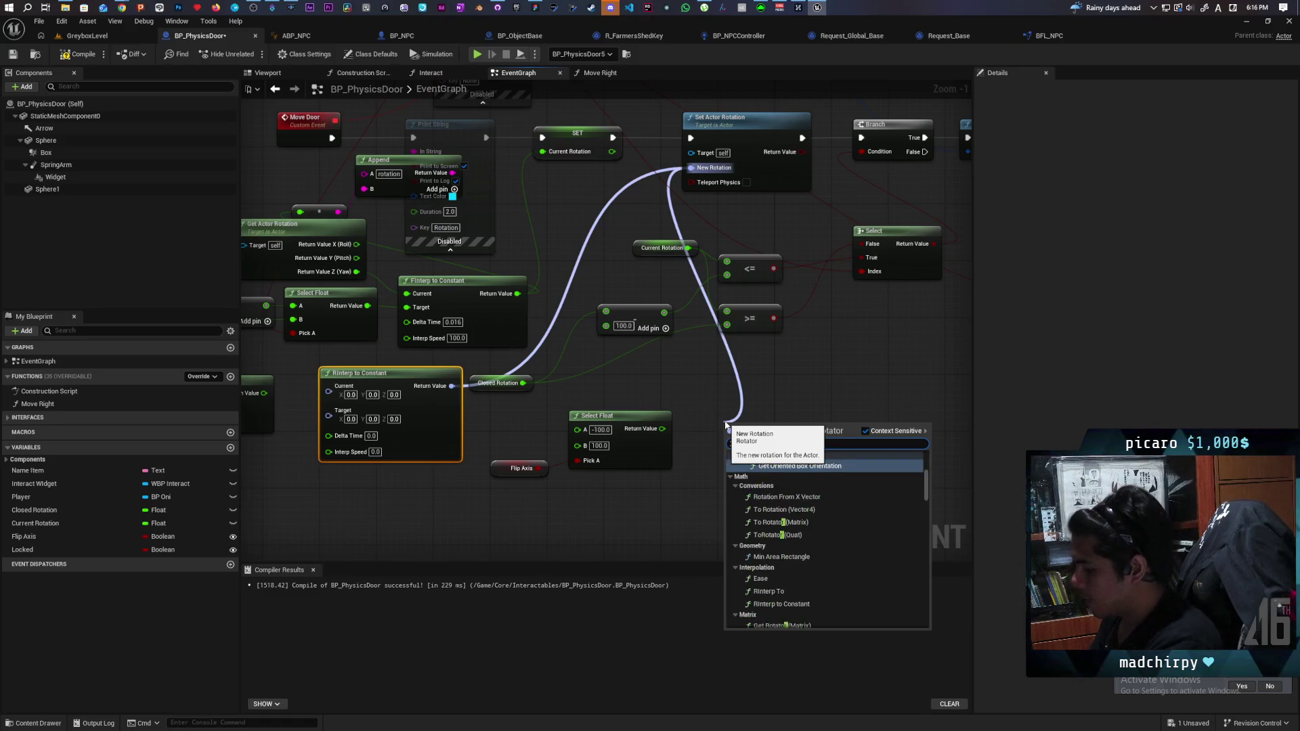
pyautogui.write('interp')
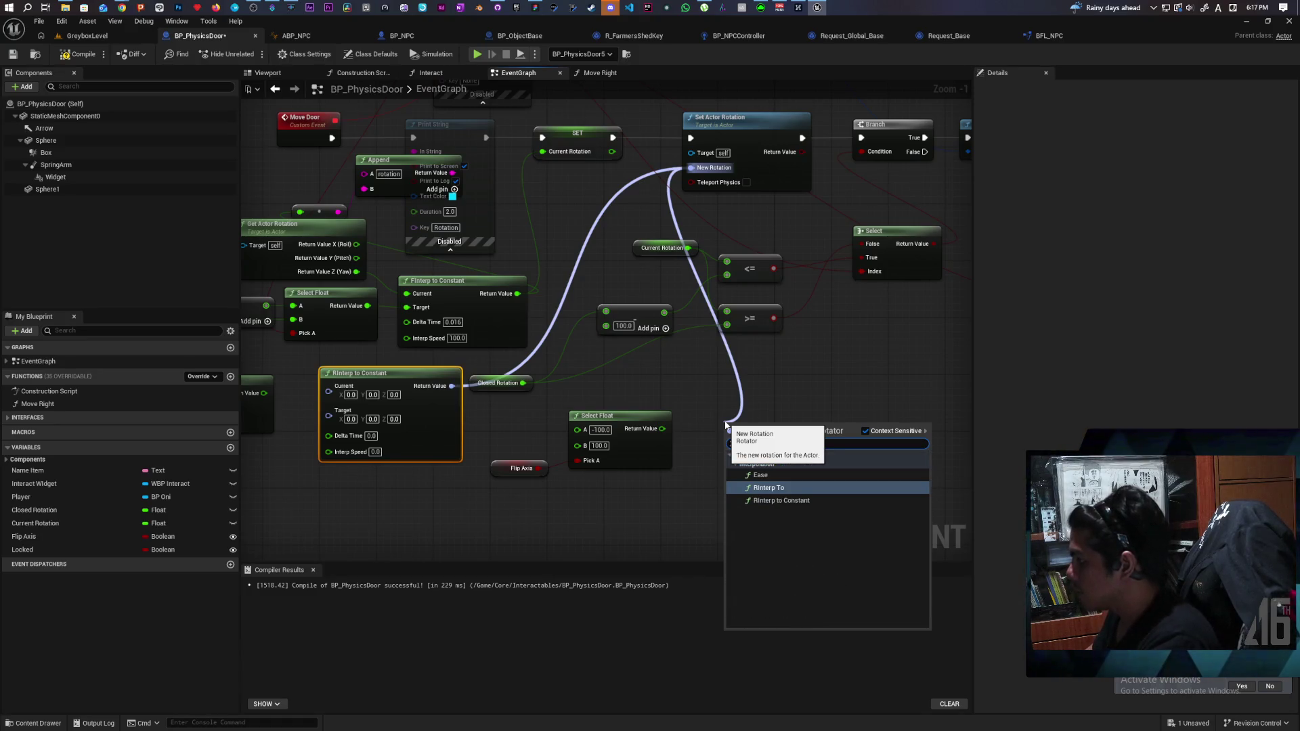
pyautogui.press('Return')
pyautogui.moveTo(849, 461)
pyautogui.mouseDown()
pyautogui.moveTo(656, 424)
pyautogui.moveTo(860, 415)
pyautogui.moveTo(914, 377)
pyautogui.moveTo(902, 384)
pyautogui.mouseUp()
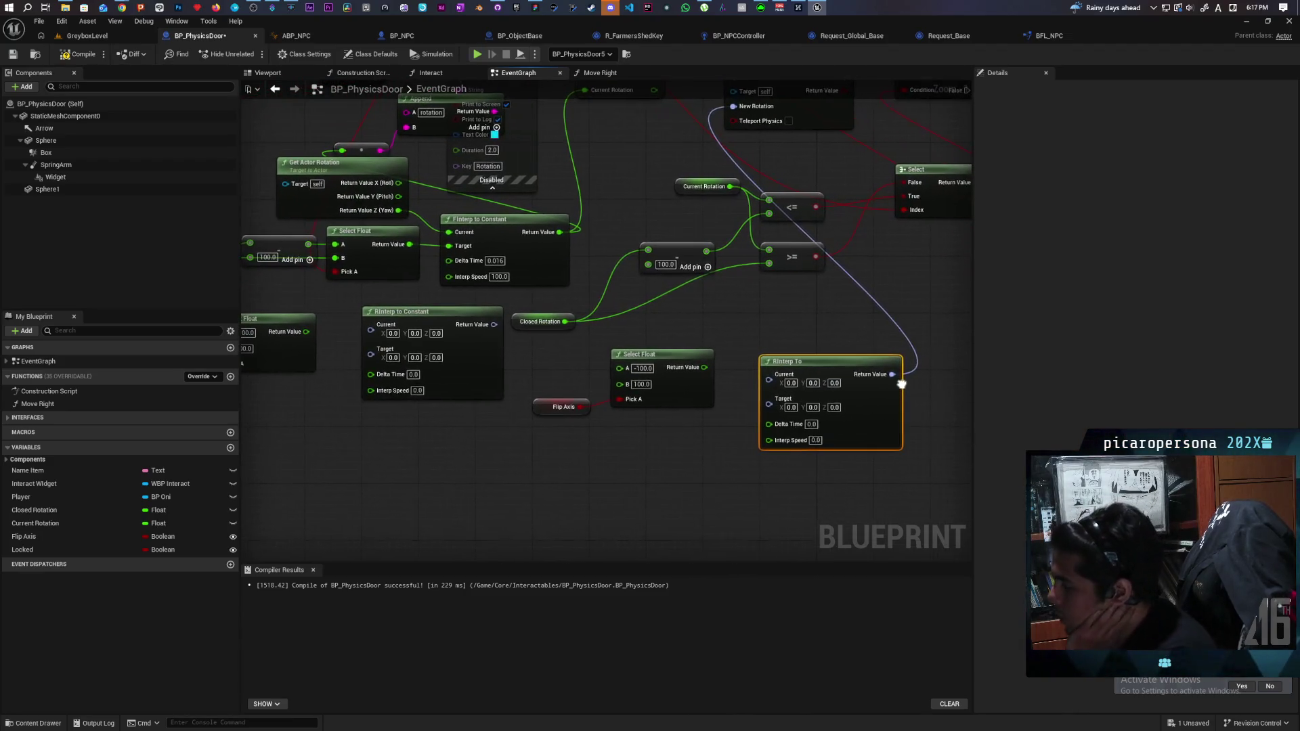
pyautogui.moveTo(678, 452)
pyautogui.mouseDown()
pyautogui.moveTo(678, 505)
pyautogui.moveTo(649, 520)
pyautogui.mouseUp()
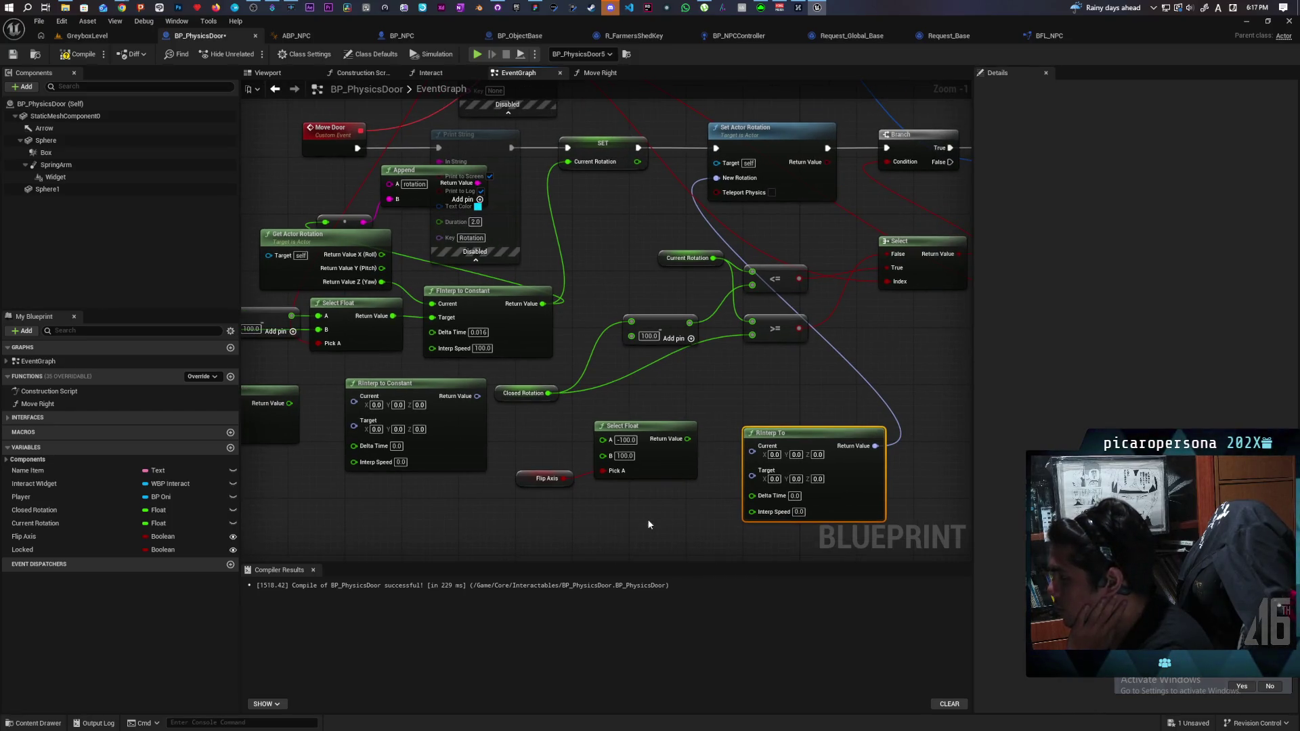
pyautogui.moveTo(644, 489)
pyautogui.mouseDown()
pyautogui.moveTo(751, 480)
pyautogui.moveTo(603, 500)
pyautogui.moveTo(589, 533)
pyautogui.mouseUp()
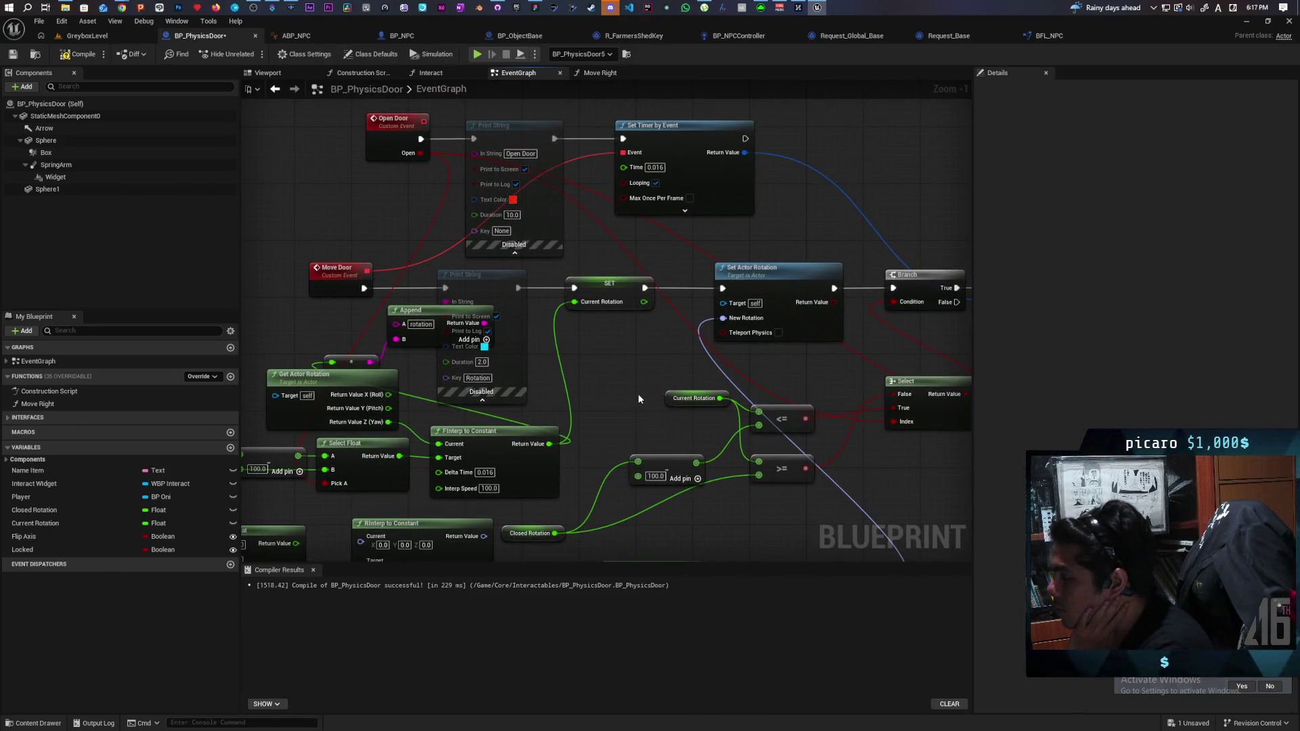
pyautogui.moveTo(669, 375)
pyautogui.mouseDown()
pyautogui.moveTo(480, 339)
pyautogui.moveTo(548, 275)
pyautogui.moveTo(492, 217)
pyautogui.moveTo(605, 420)
pyautogui.moveTo(517, 437)
pyautogui.moveTo(832, 399)
pyautogui.moveTo(653, 461)
pyautogui.moveTo(550, 447)
pyautogui.mouseUp()
pyautogui.scroll(-2, 605, 424)
# Add a second, unconnected RInterp To node through an 'interp rotation' search.
pyautogui.rightClick(550, 447)
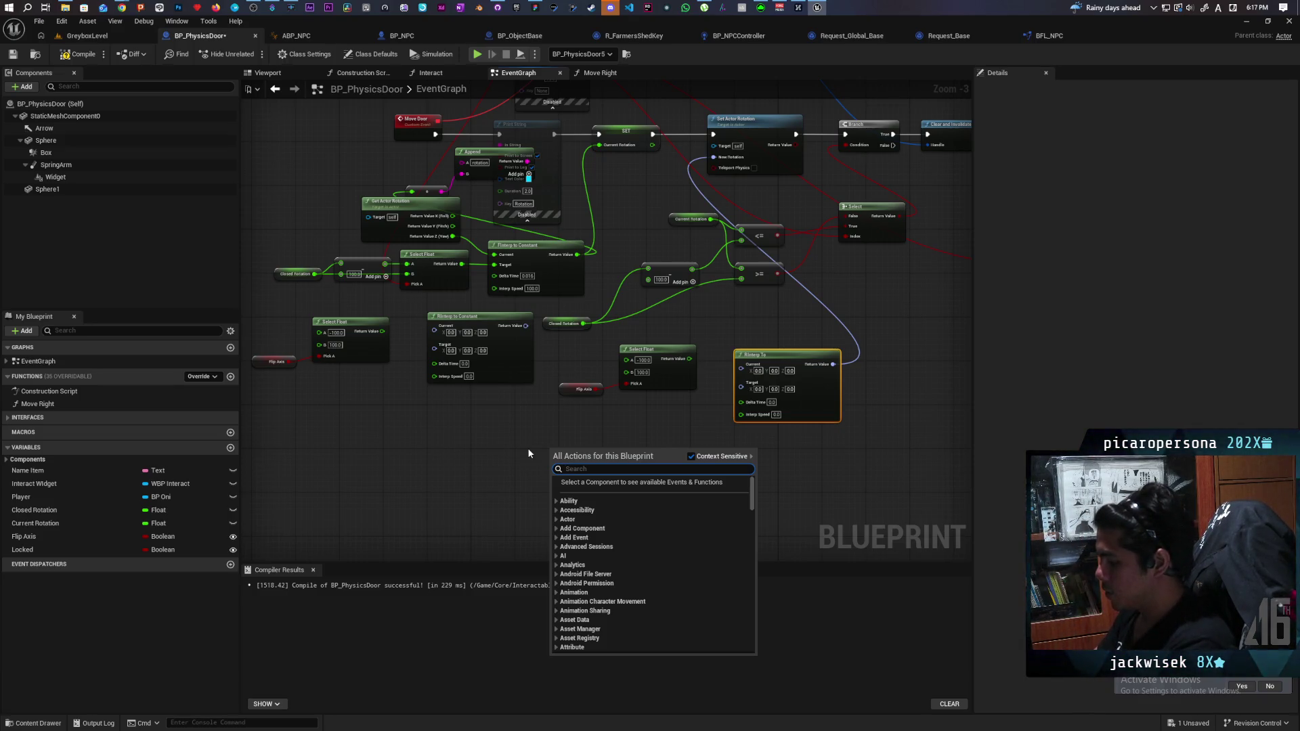
pyautogui.write('inter')
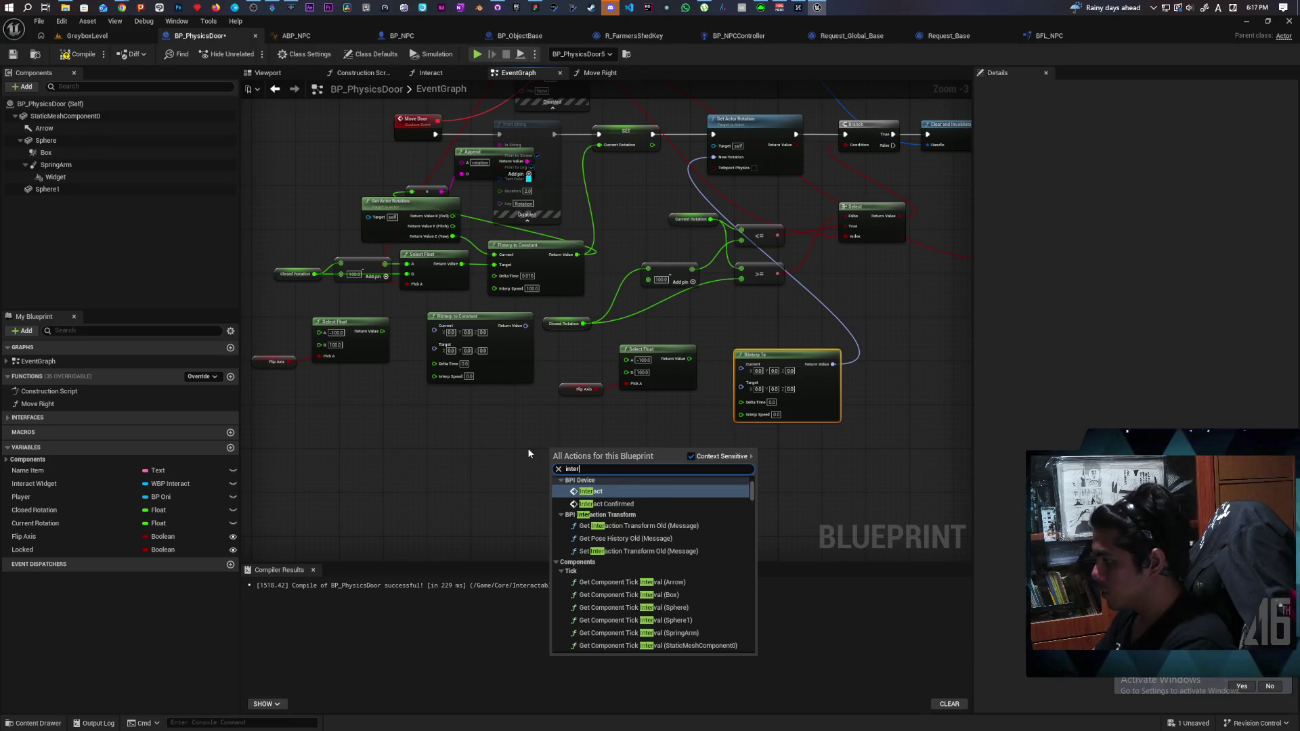
pyautogui.write('p')
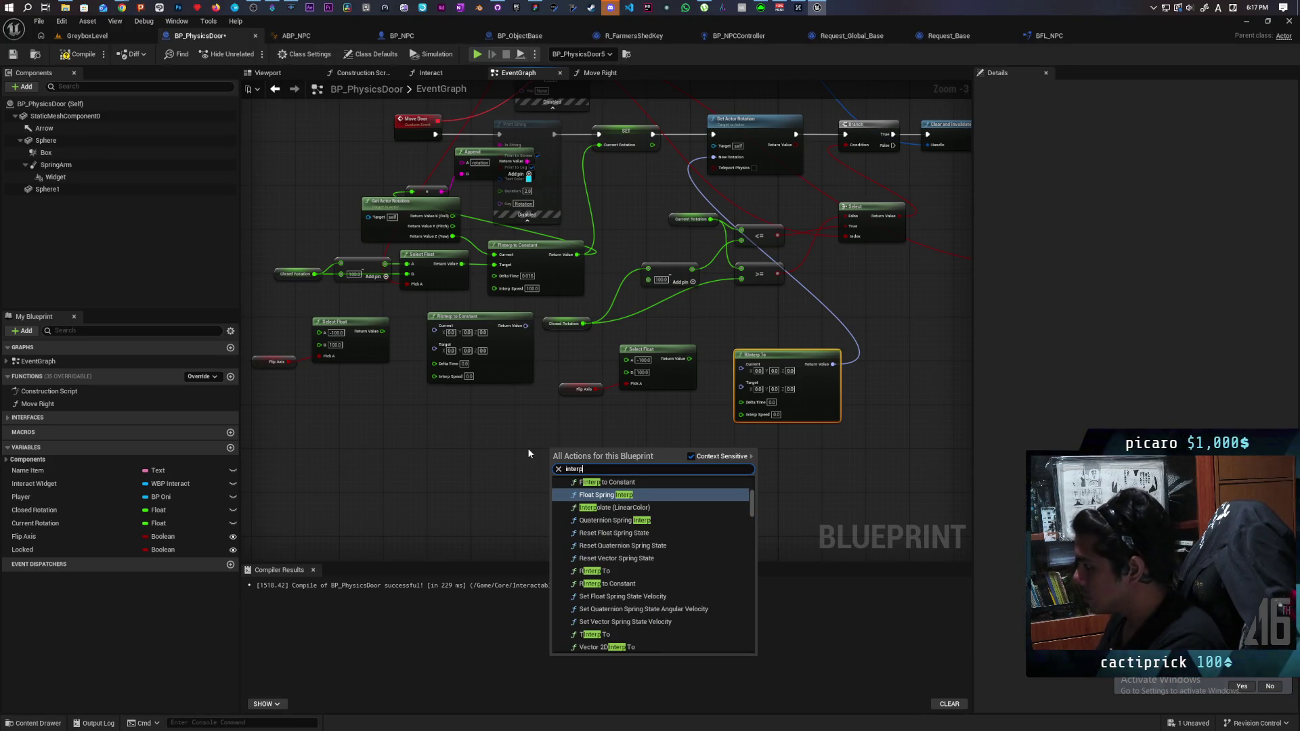
pyautogui.write(' ro')
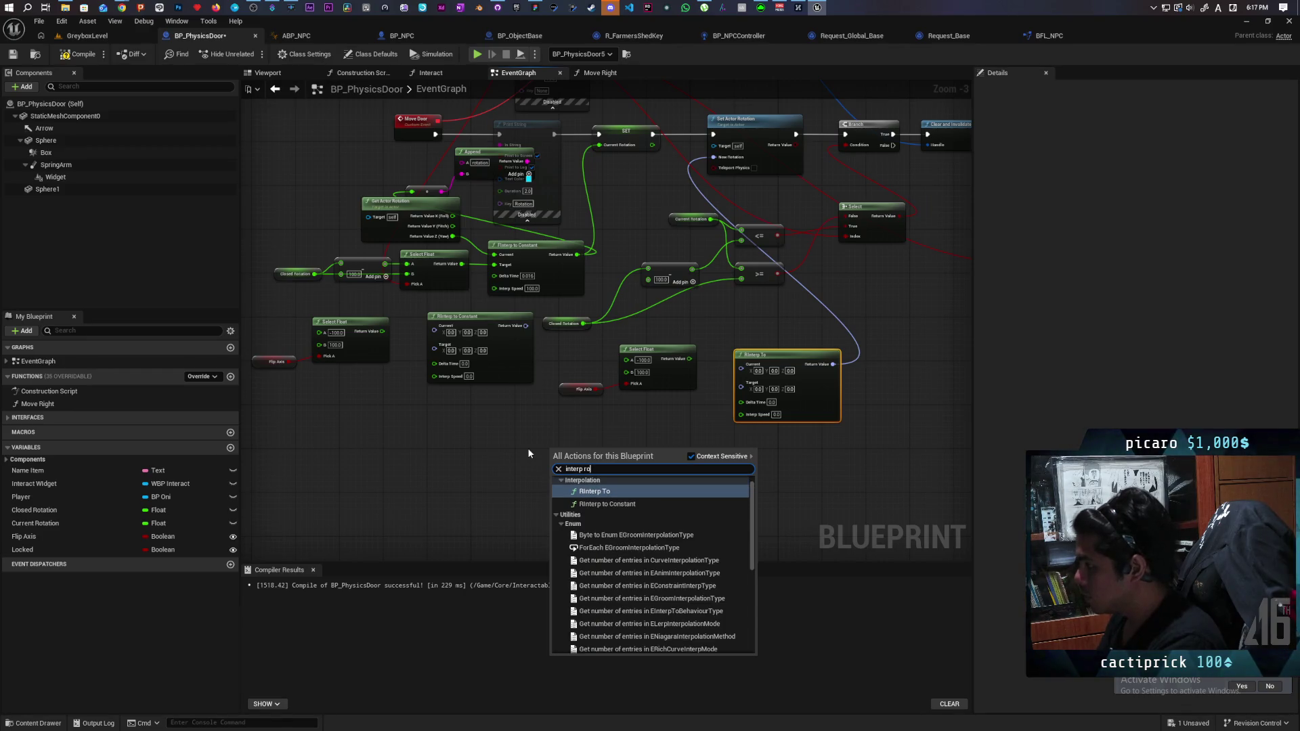
pyautogui.scroll(-5, 655, 545)
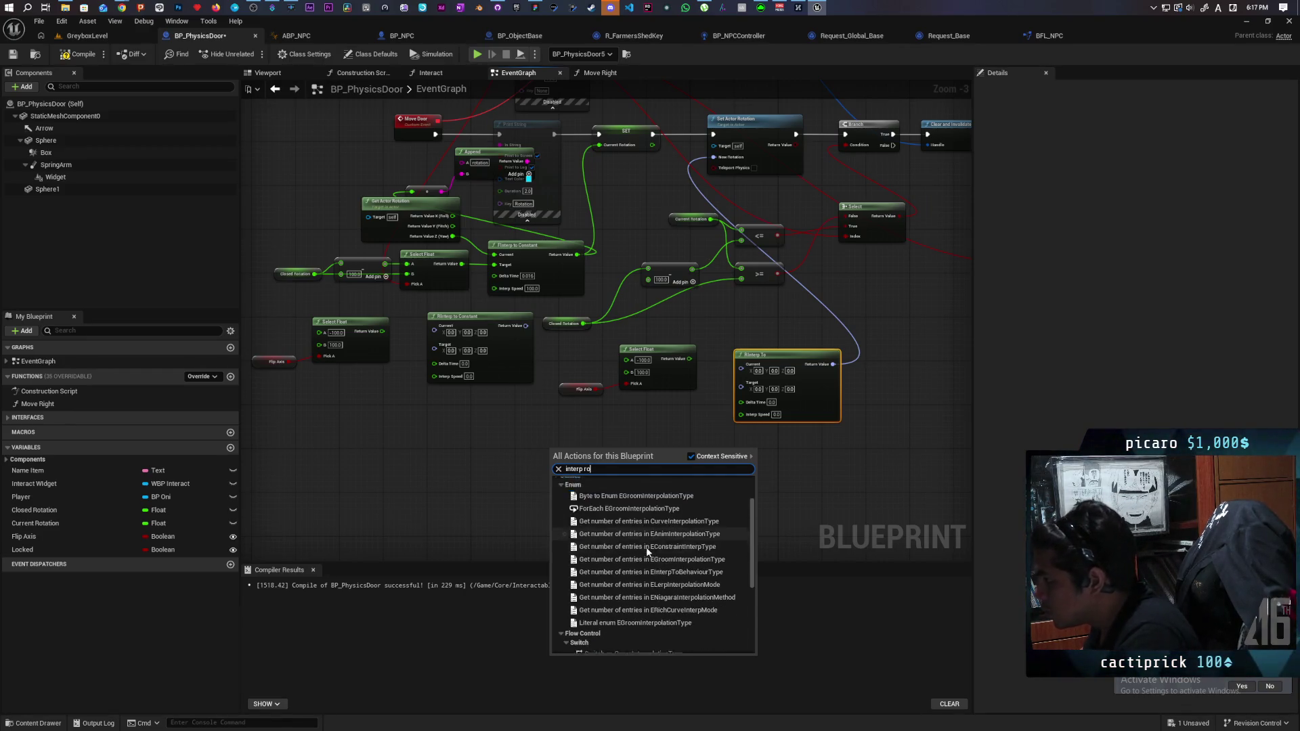
pyautogui.scroll(6, 655, 546)
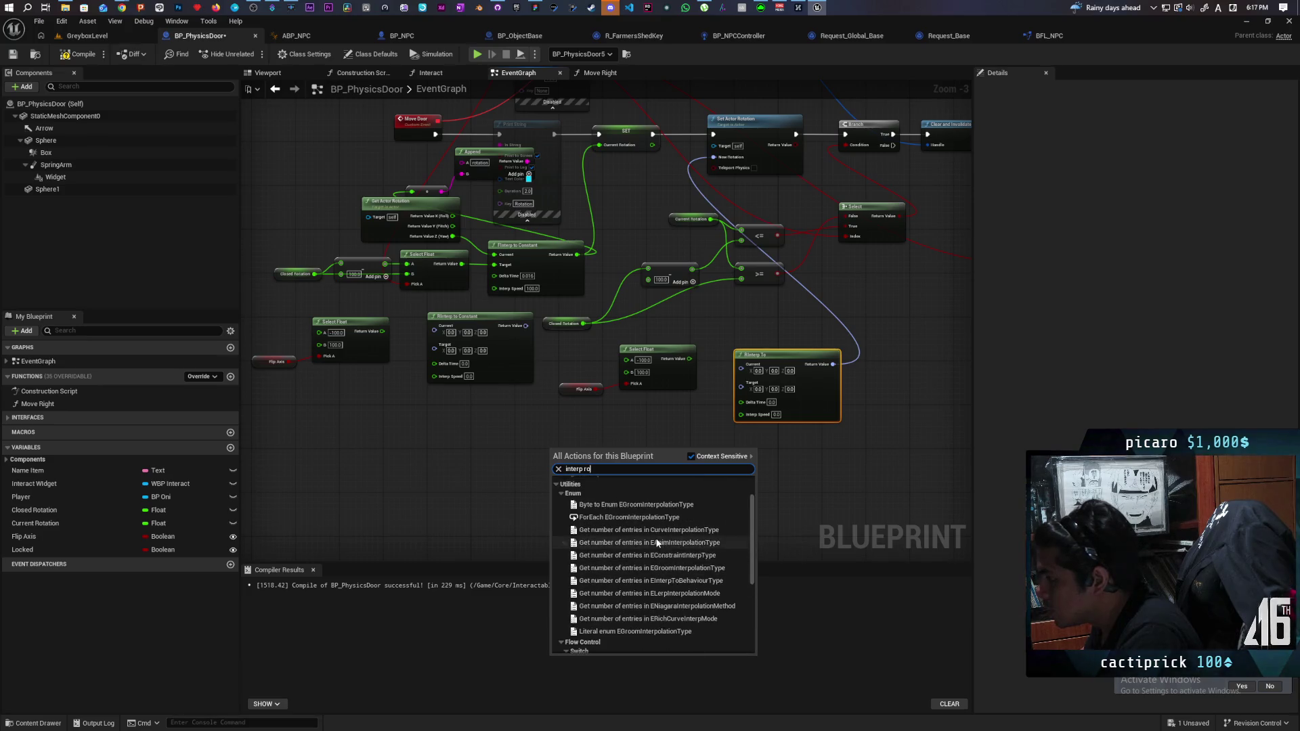
pyautogui.write('tat')
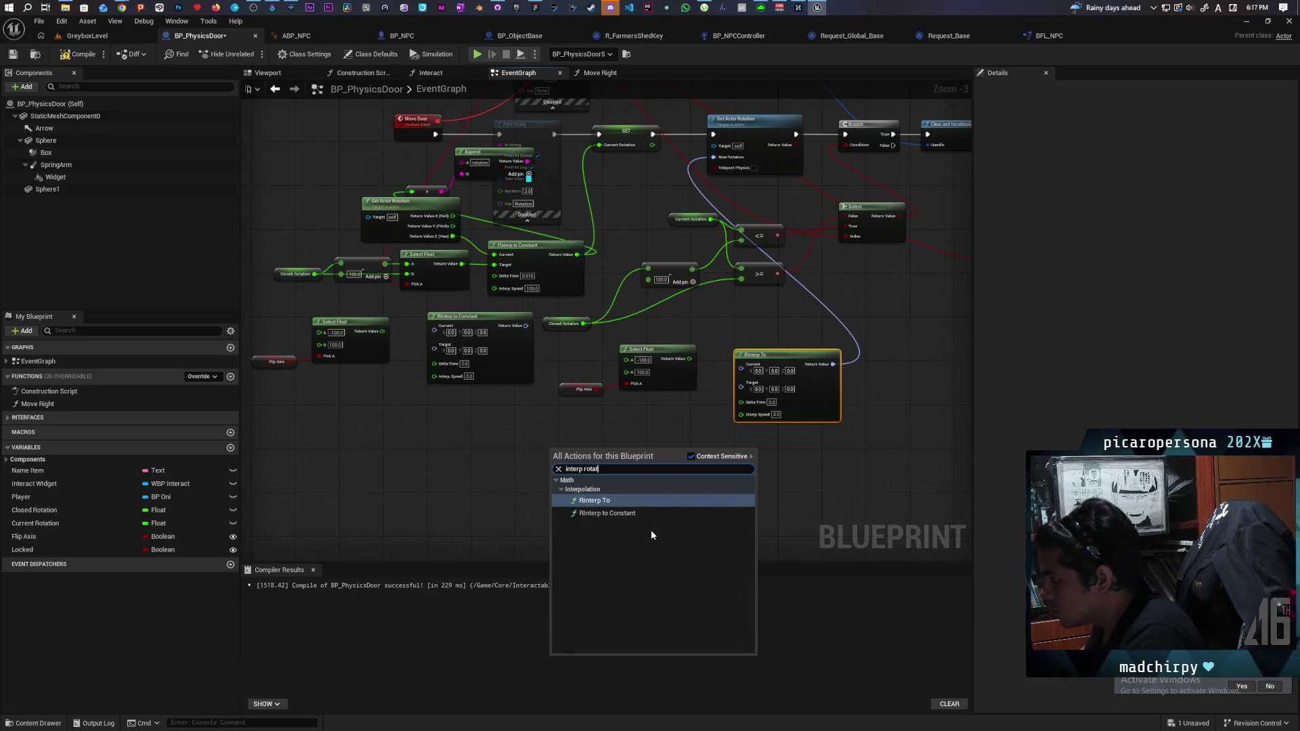
pyautogui.write('ion')
pyautogui.press('Return')
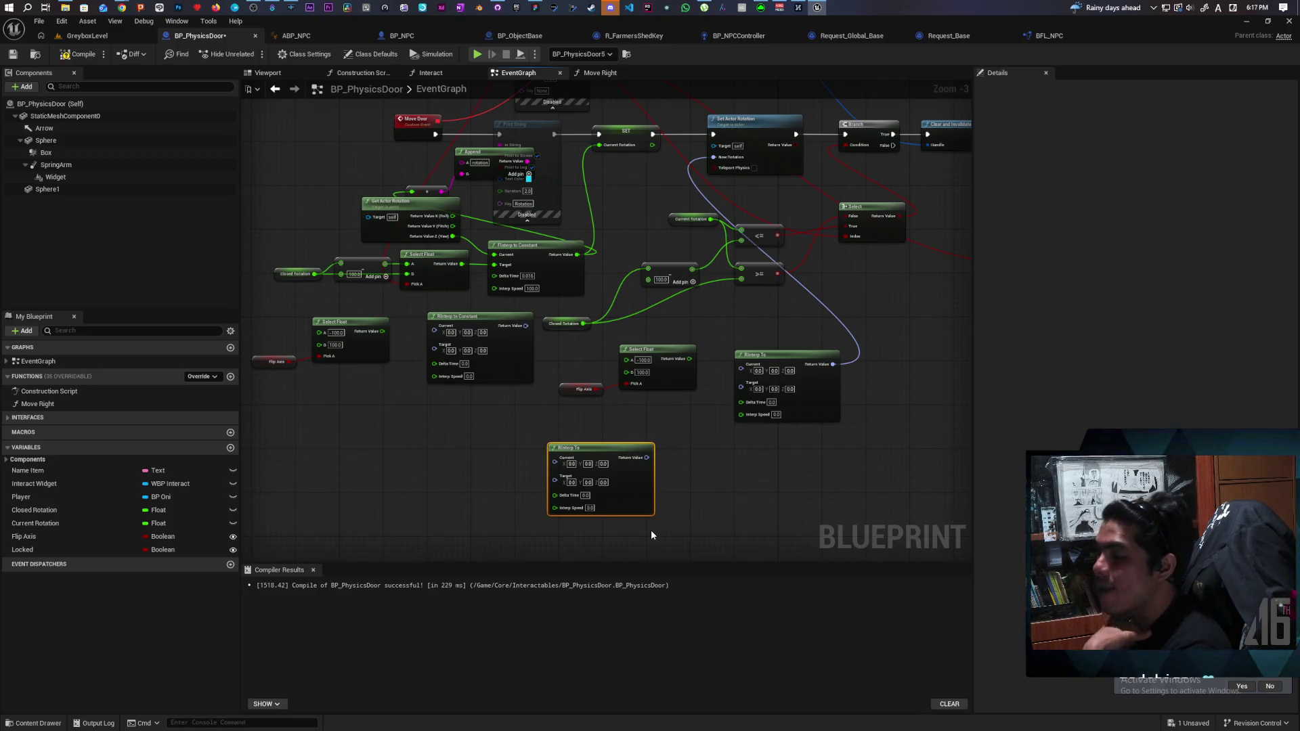
pyautogui.scroll(-2, 669, 489)
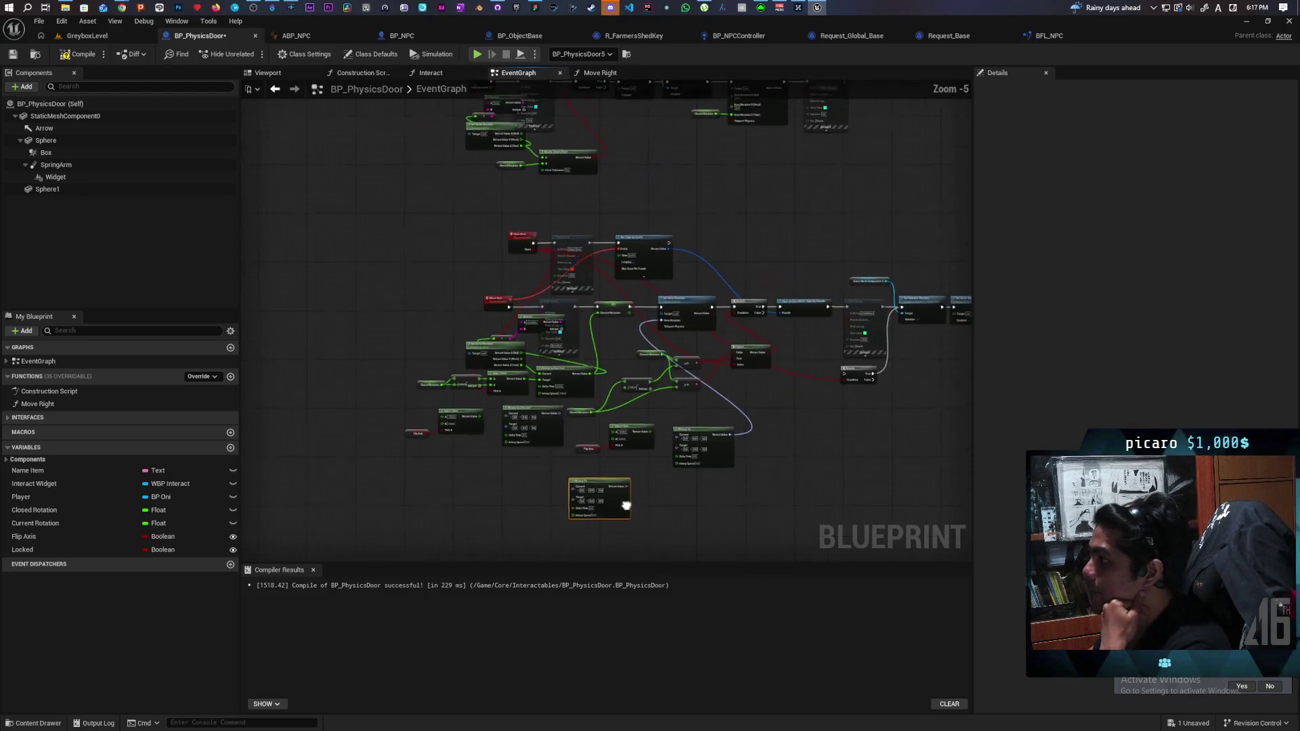
pyautogui.scroll(3, 604, 454)
pyautogui.moveTo(626, 364)
pyautogui.mouseDown()
pyautogui.moveTo(543, 461)
pyautogui.moveTo(581, 363)
pyautogui.moveTo(599, 377)
pyautogui.mouseUp()
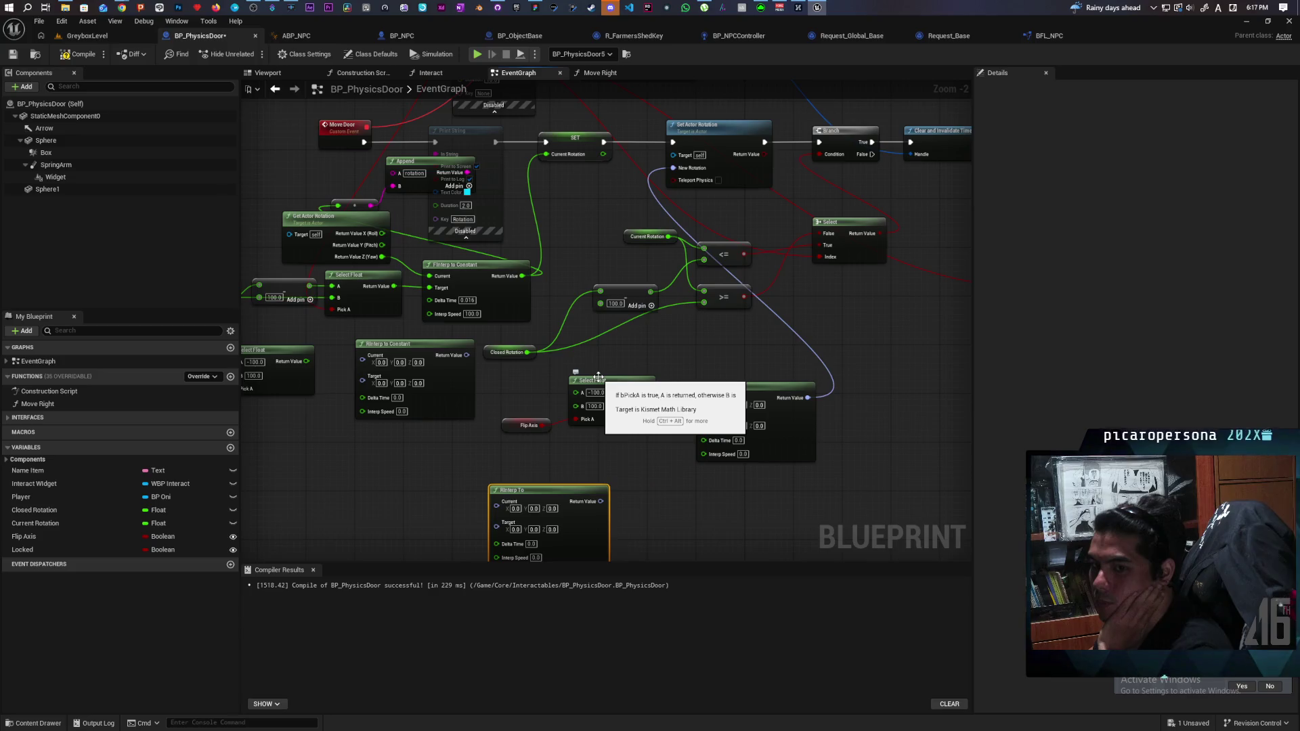
pyautogui.moveTo(599, 377)
pyautogui.mouseDown()
pyautogui.moveTo(691, 214)
pyautogui.moveTo(734, 194)
pyautogui.moveTo(557, 429)
pyautogui.mouseUp()
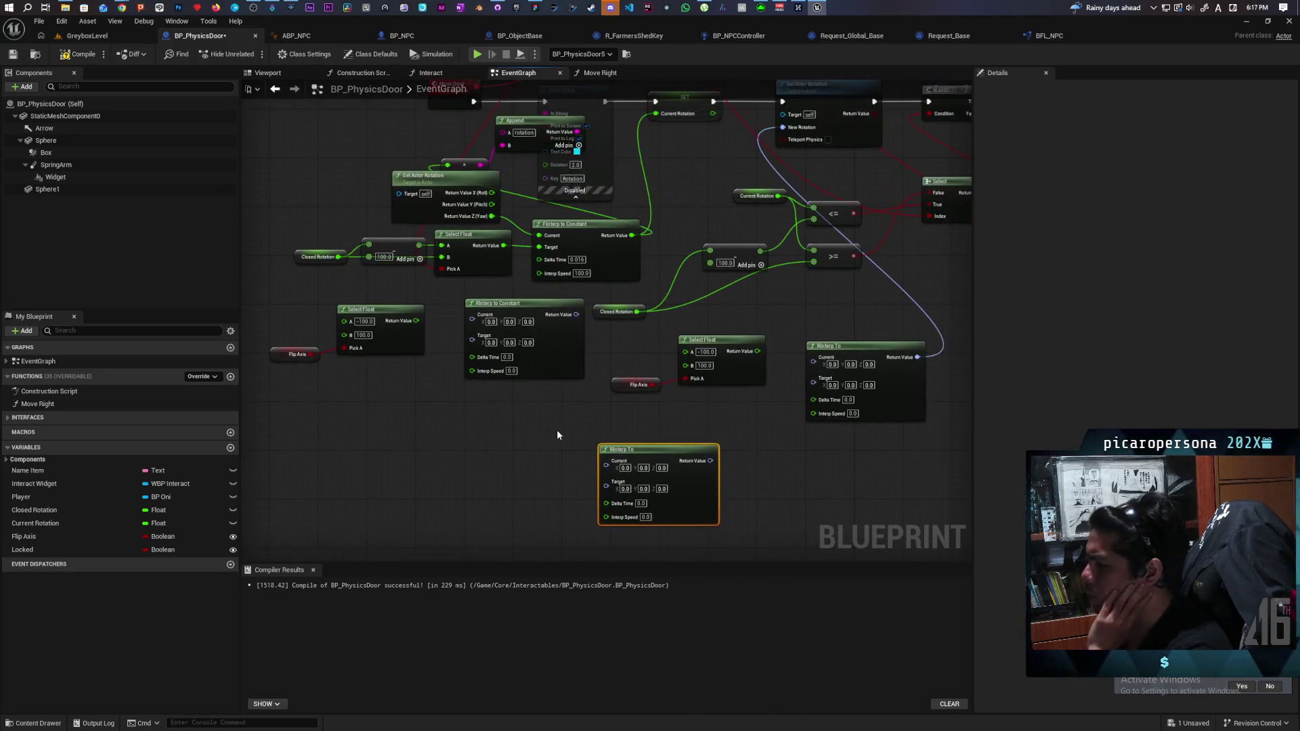
pyautogui.rightClick(482, 439)
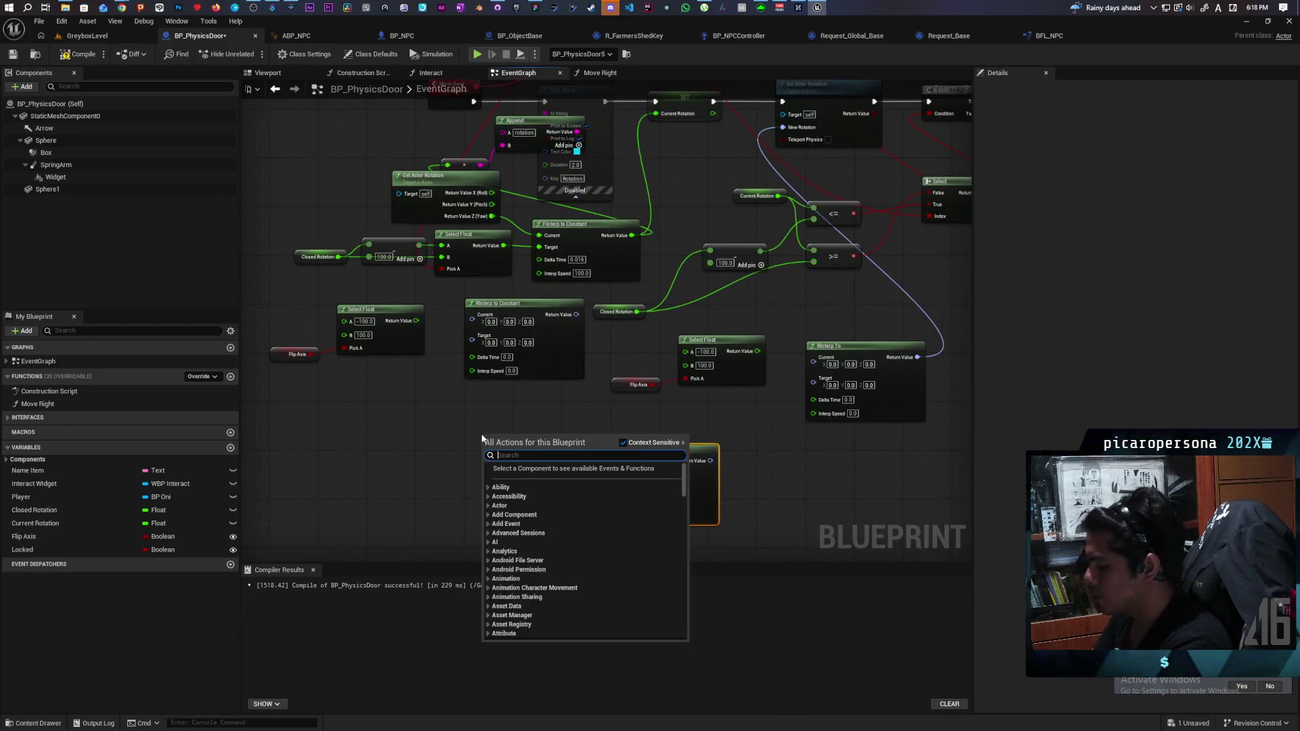
# Search for a 'get closest flo' node, then dismiss the list without adding anything.
pyautogui.write('get closest')
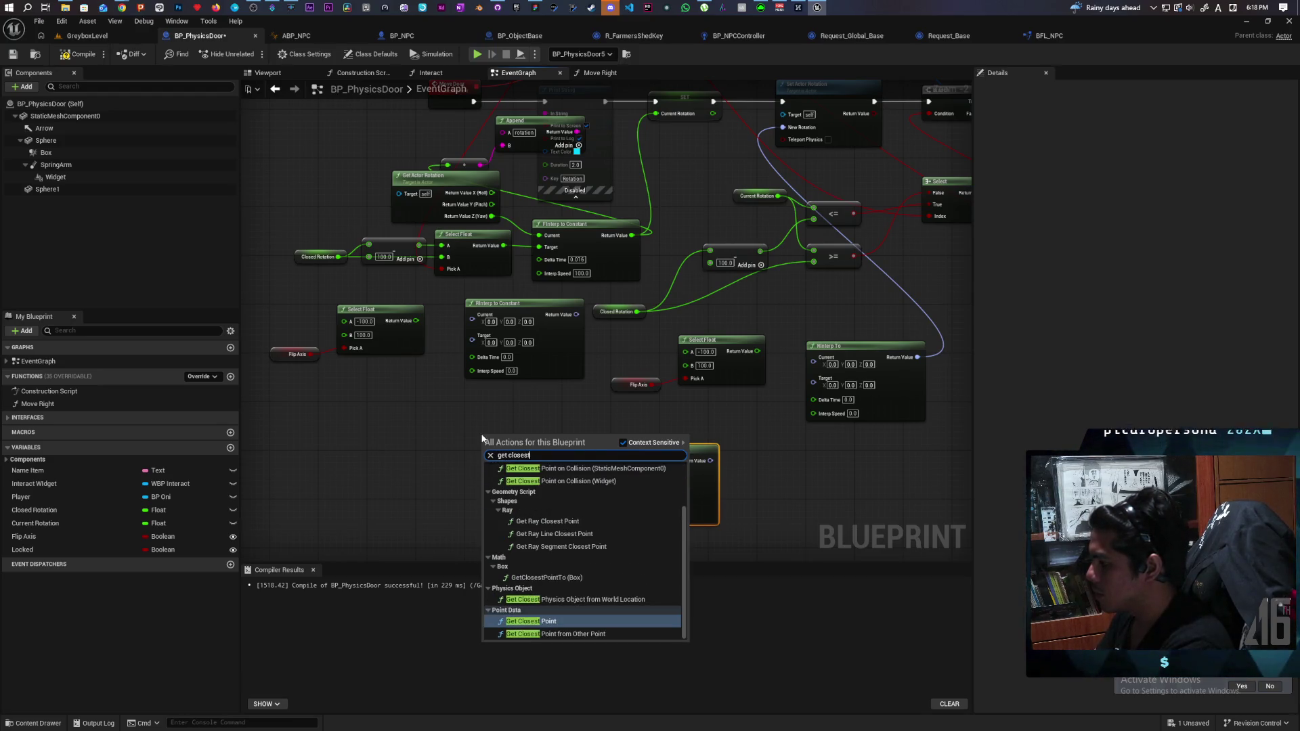
pyautogui.write(' flo')
pyautogui.press('BackSpace')
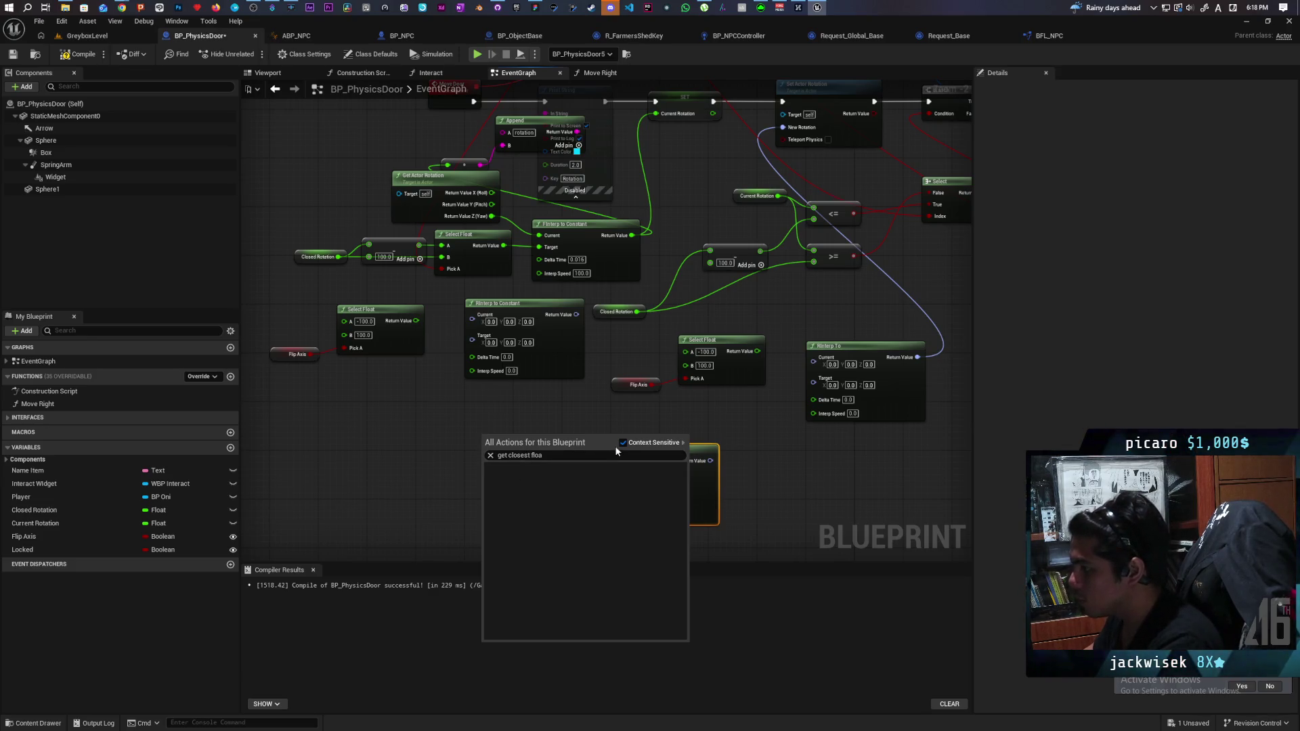
pyautogui.click(493, 428)
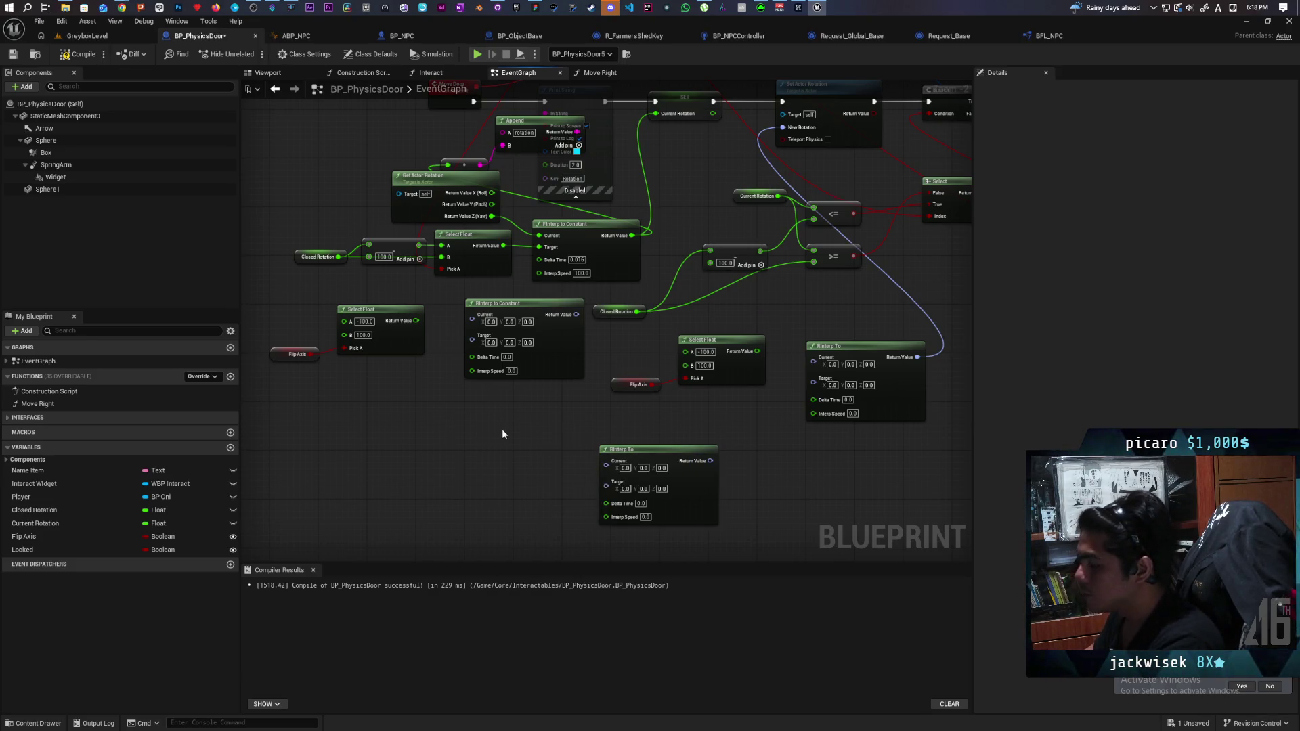
# Move the RInterp to Constant node down-left, below the FInterp to Constant chain.
pyautogui.moveTo(502, 435)
pyautogui.mouseDown()
pyautogui.moveTo(453, 450)
pyautogui.moveTo(448, 526)
pyautogui.moveTo(457, 496)
pyautogui.moveTo(476, 491)
pyautogui.moveTo(477, 532)
pyautogui.mouseUp()
pyautogui.moveTo(544, 460)
pyautogui.mouseDown()
pyautogui.moveTo(526, 511)
pyautogui.moveTo(525, 493)
pyautogui.moveTo(531, 511)
pyautogui.moveTo(568, 486)
pyautogui.moveTo(569, 500)
pyautogui.moveTo(487, 517)
pyautogui.mouseUp()
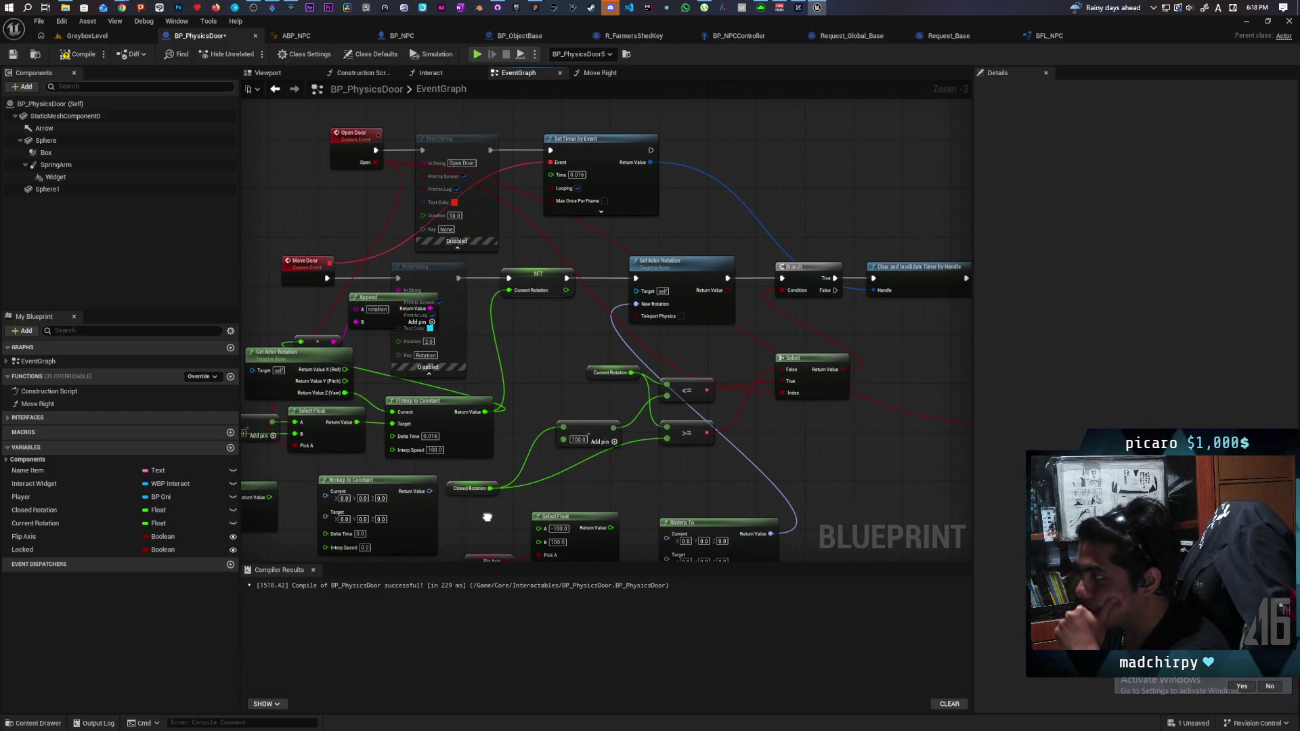
pyautogui.moveTo(487, 518)
pyautogui.mouseDown()
pyautogui.moveTo(686, 272)
pyautogui.moveTo(545, 430)
pyautogui.mouseUp()
pyautogui.scroll(2, 597, 313)
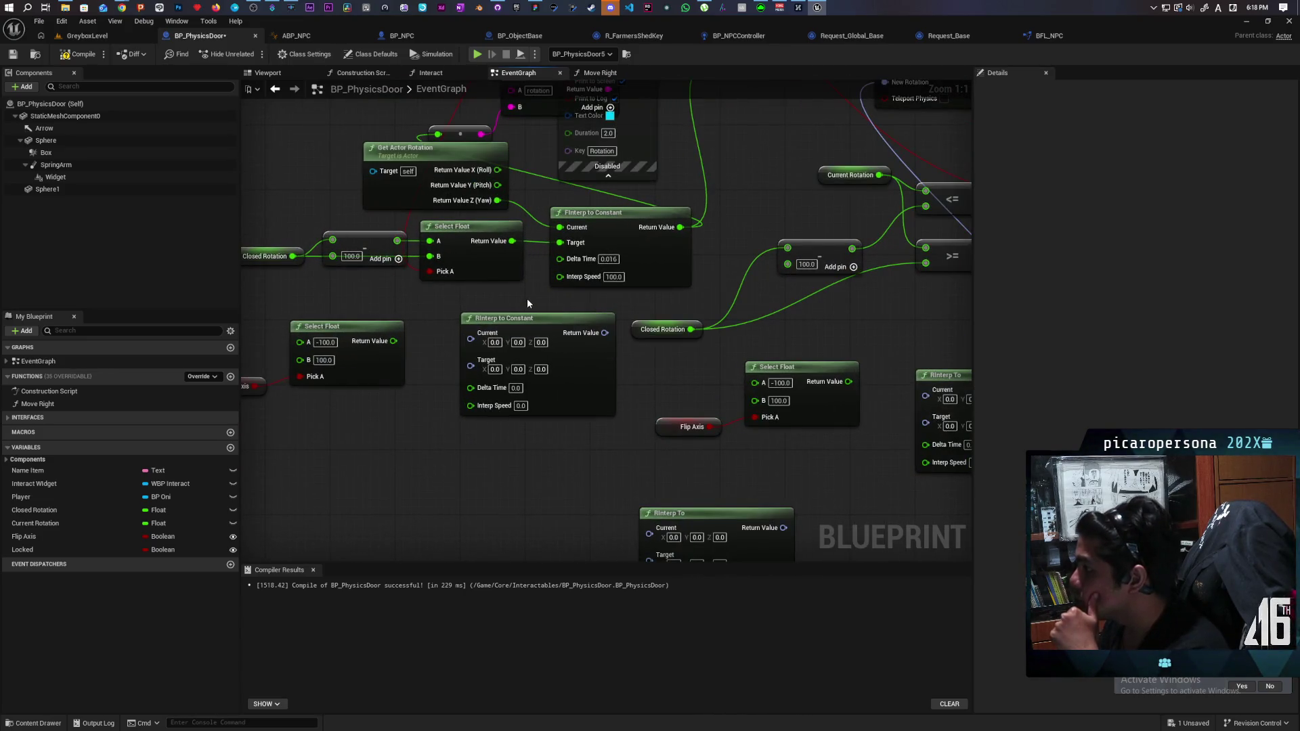
pyautogui.moveTo(526, 318); pyautogui.dragTo(502, 441)
pyautogui.moveTo(631, 271)
pyautogui.mouseDown()
pyautogui.moveTo(638, 346)
pyautogui.moveTo(558, 422)
pyautogui.mouseUp()
pyautogui.moveTo(664, 352); pyautogui.dragTo(580, 427)
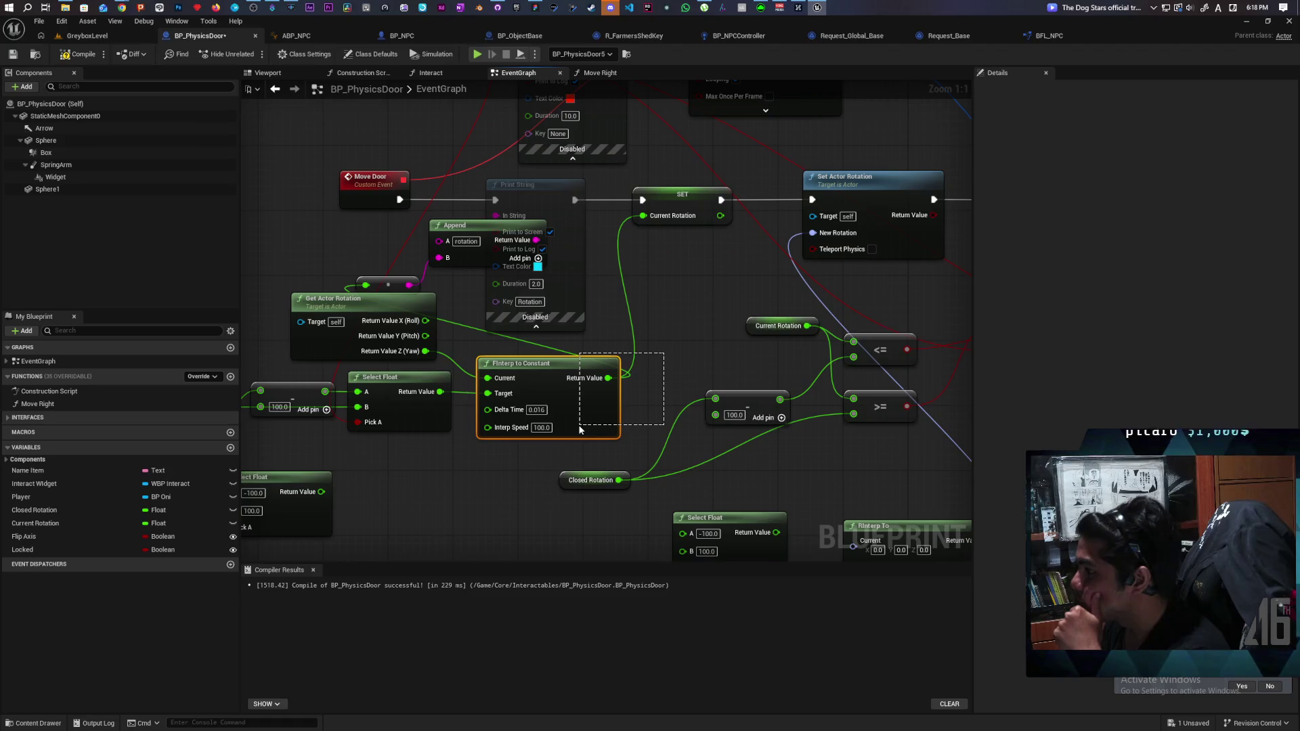
pyautogui.moveTo(585, 439); pyautogui.dragTo(640, 447)
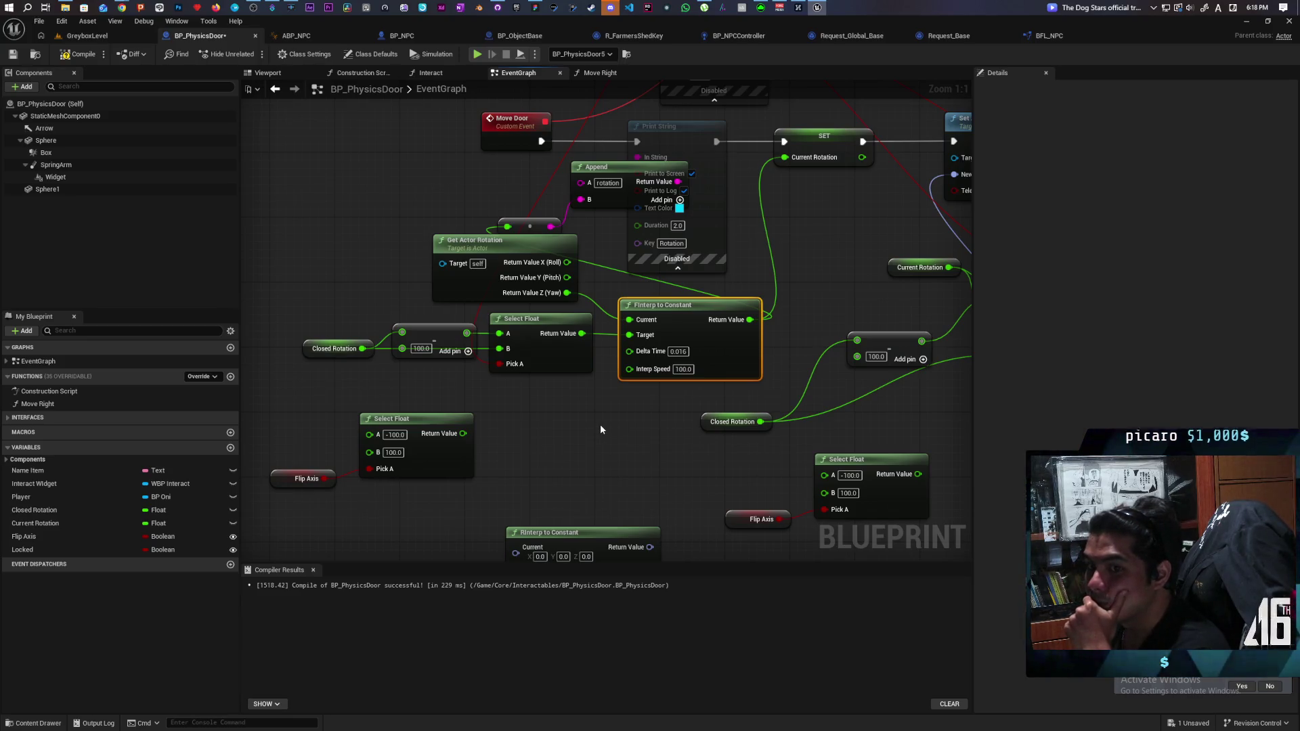
pyautogui.moveTo(672, 433)
pyautogui.mouseDown()
pyautogui.moveTo(494, 291)
pyautogui.moveTo(518, 256)
pyautogui.moveTo(461, 318)
pyautogui.mouseUp()
# Add a VInterp To node to the graph via a 'v interp' search.
pyautogui.rightClick(461, 318)
pyautogui.write('v inter')
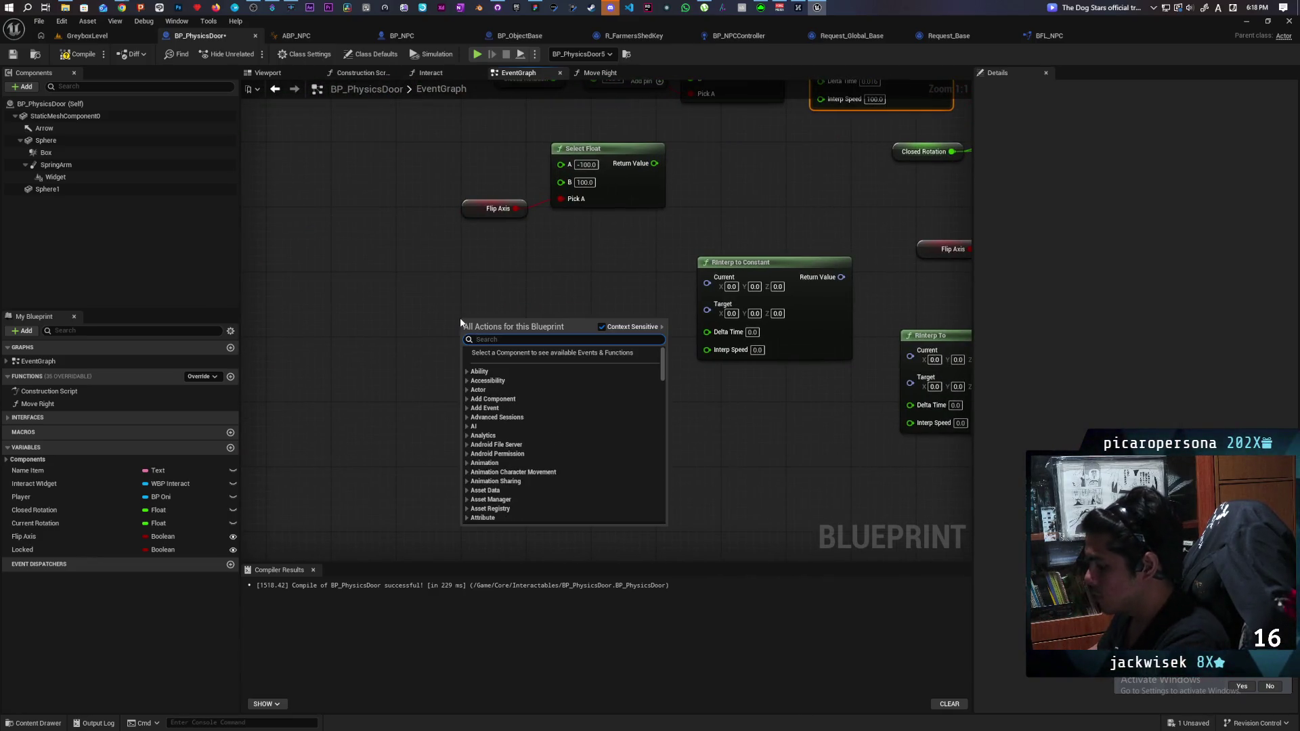
pyautogui.write('p to')
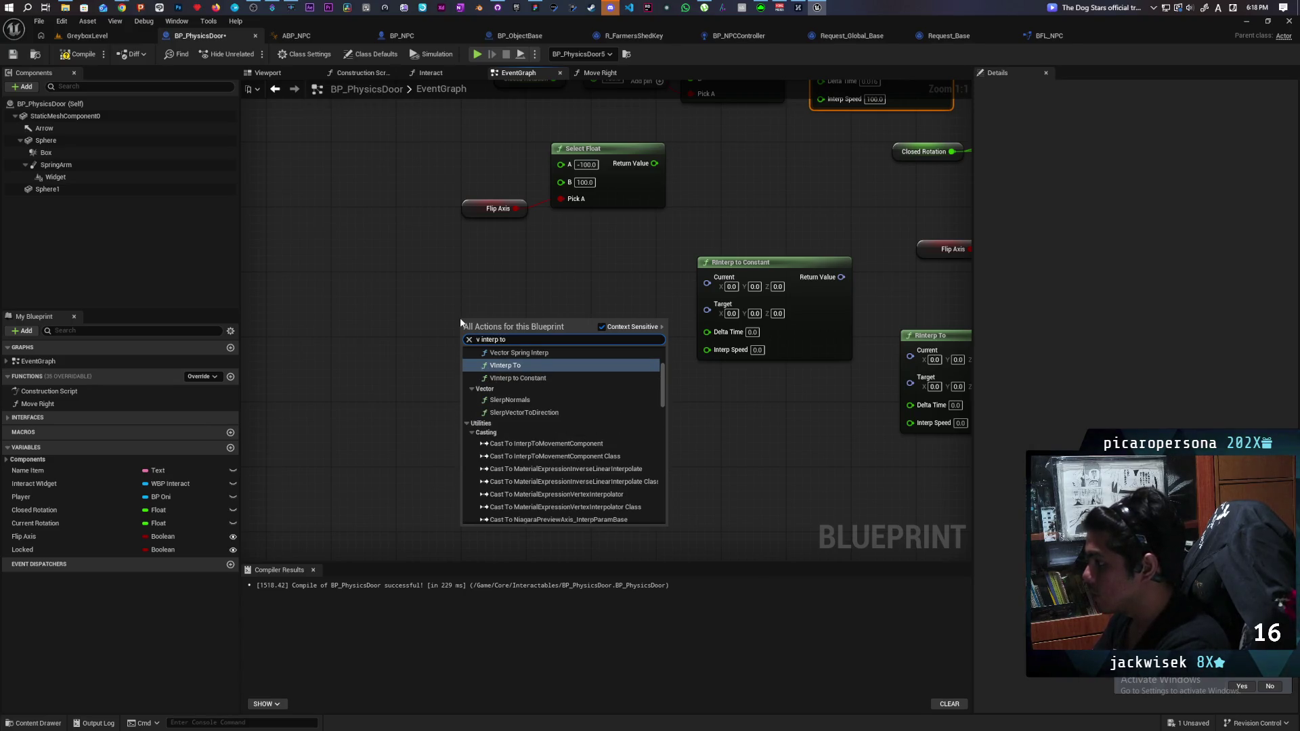
pyautogui.press('Return')
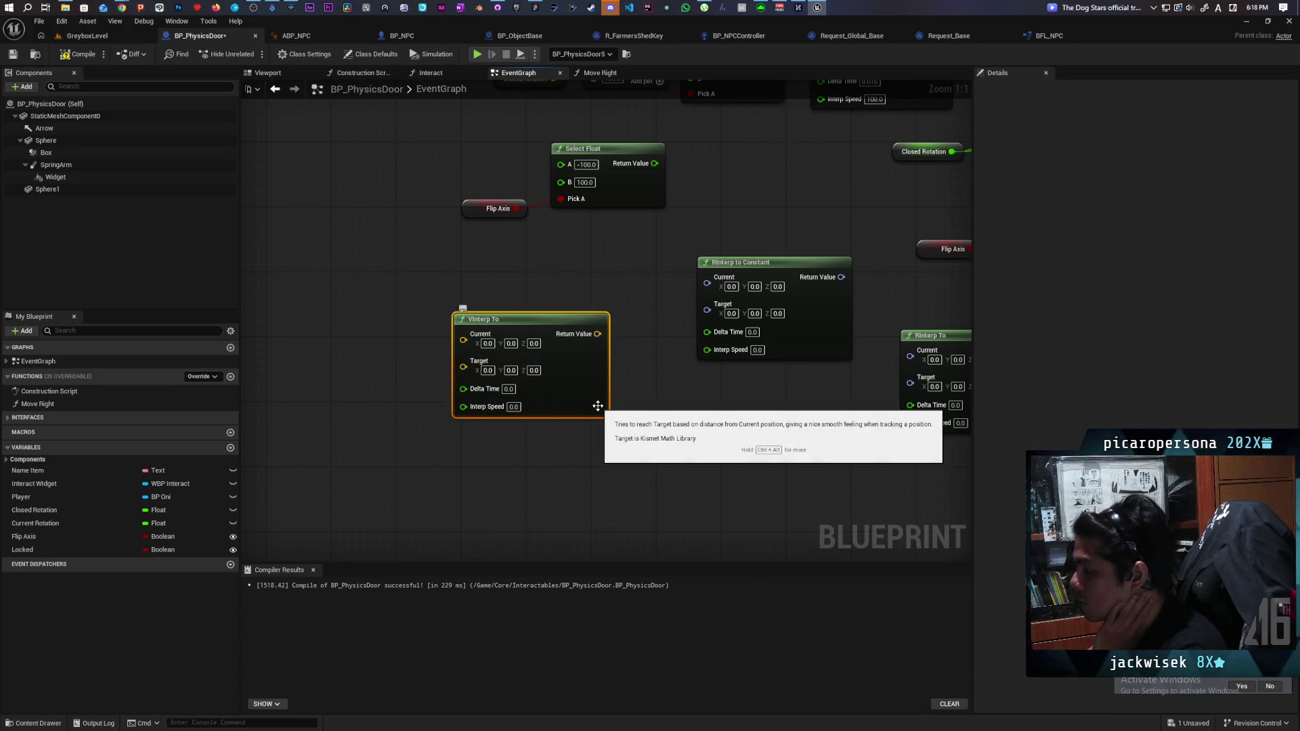
pyautogui.moveTo(700, 445)
pyautogui.mouseDown()
pyautogui.moveTo(516, 435)
pyautogui.moveTo(568, 436)
pyautogui.moveTo(569, 456)
pyautogui.mouseUp()
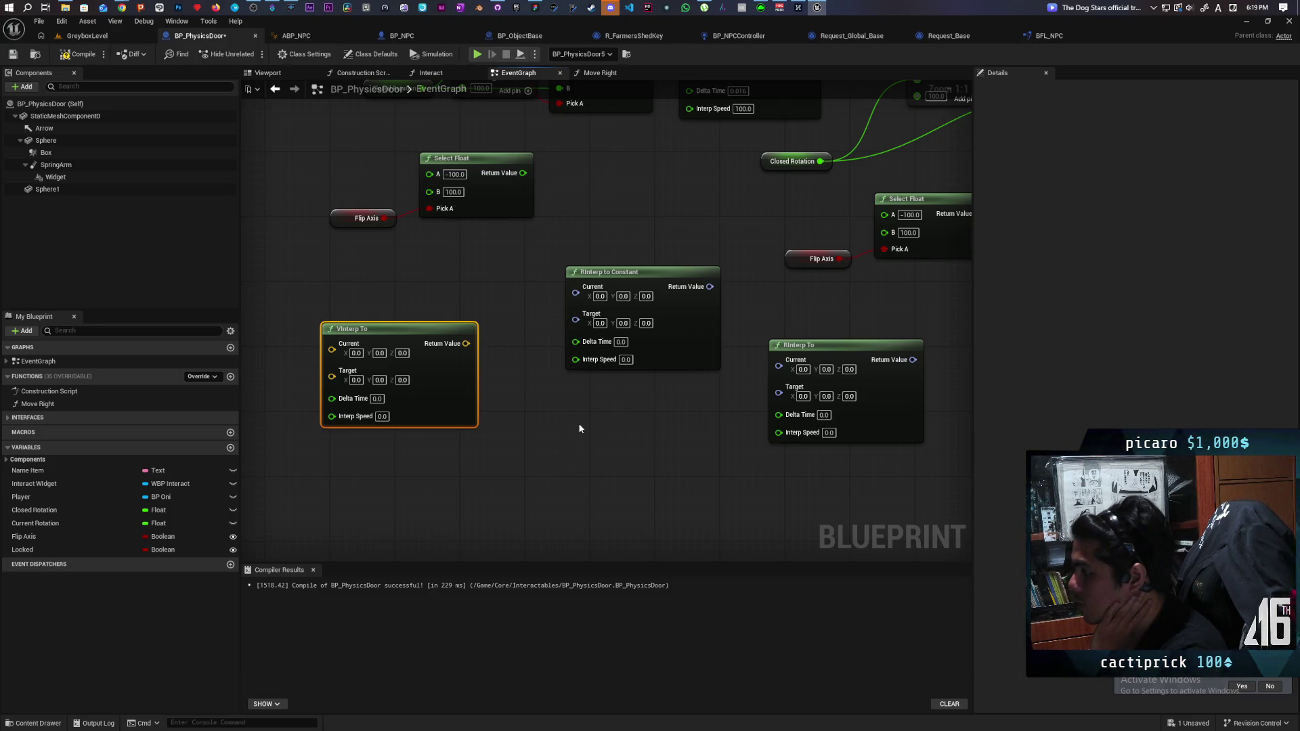
# Add a trial Rotate Mesh node, then delete it again.
pyautogui.rightClick(574, 429)
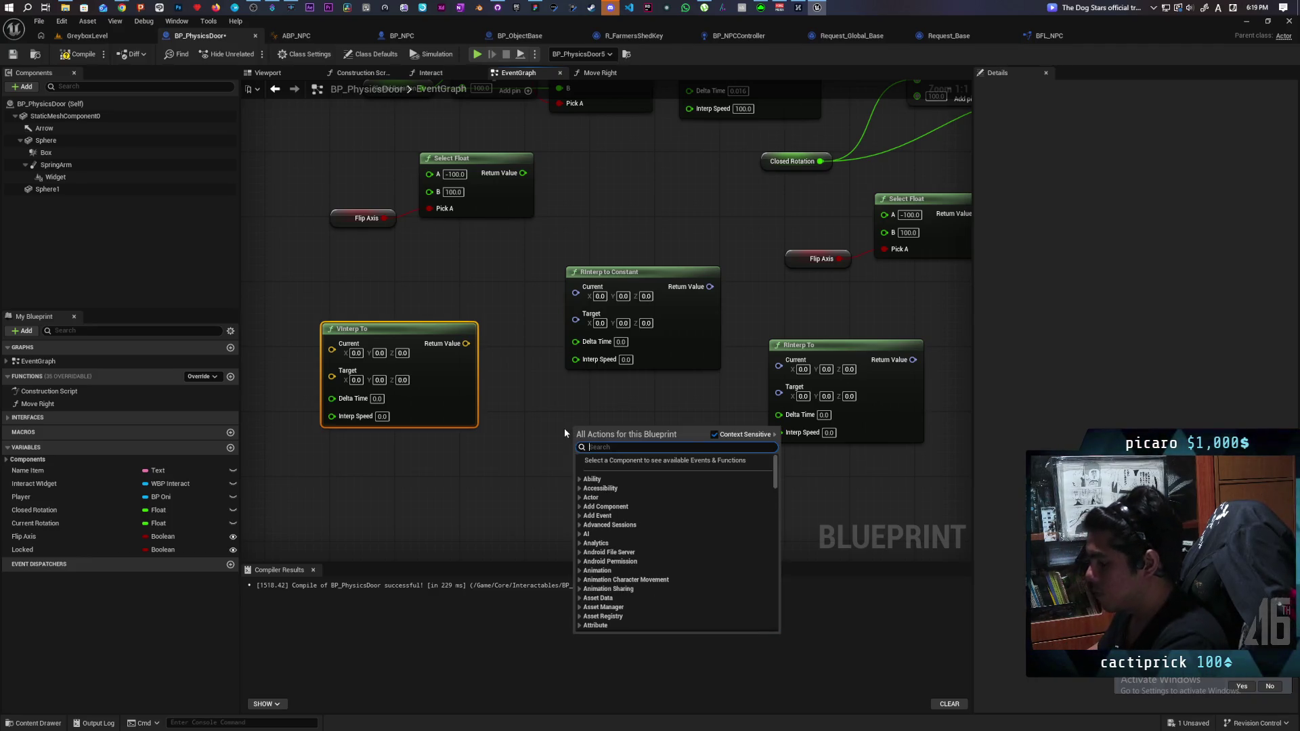
pyautogui.write('closest rot')
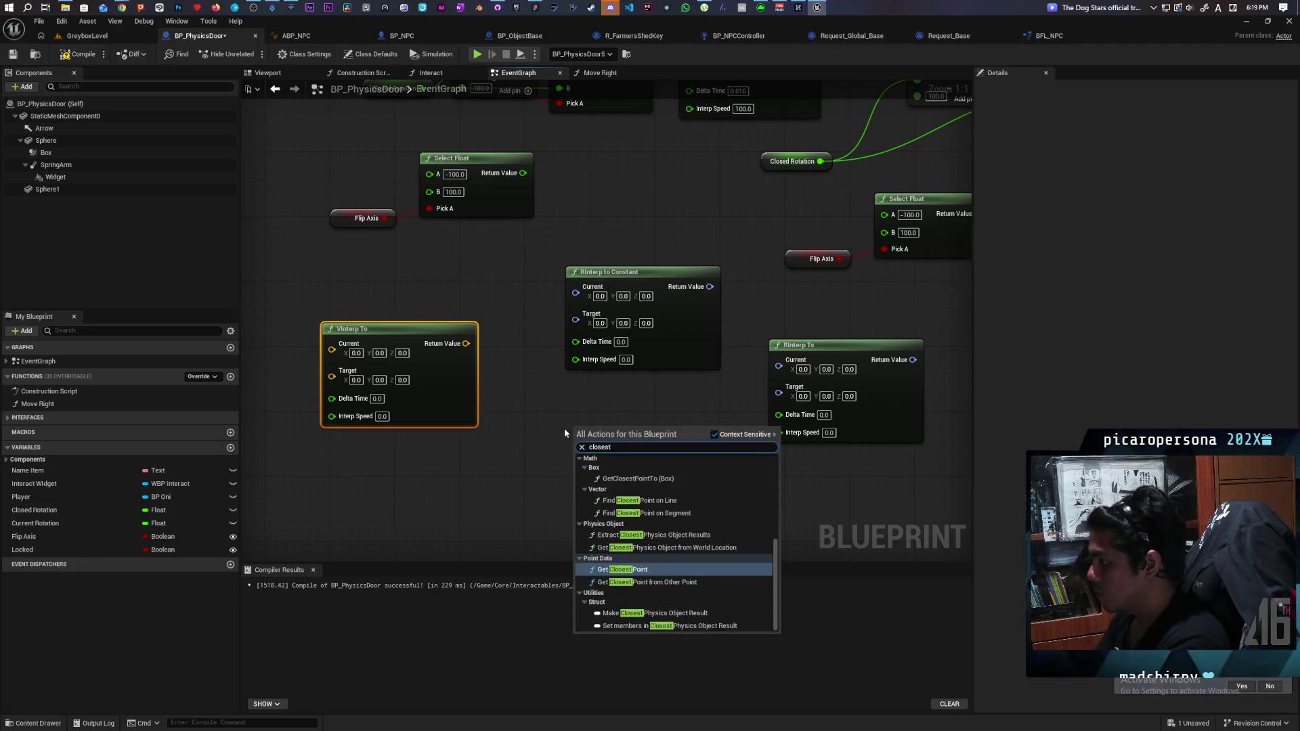
pyautogui.press('BackSpace')
pyautogui.press('BackSpace')
pyautogui.press('BackSpace')
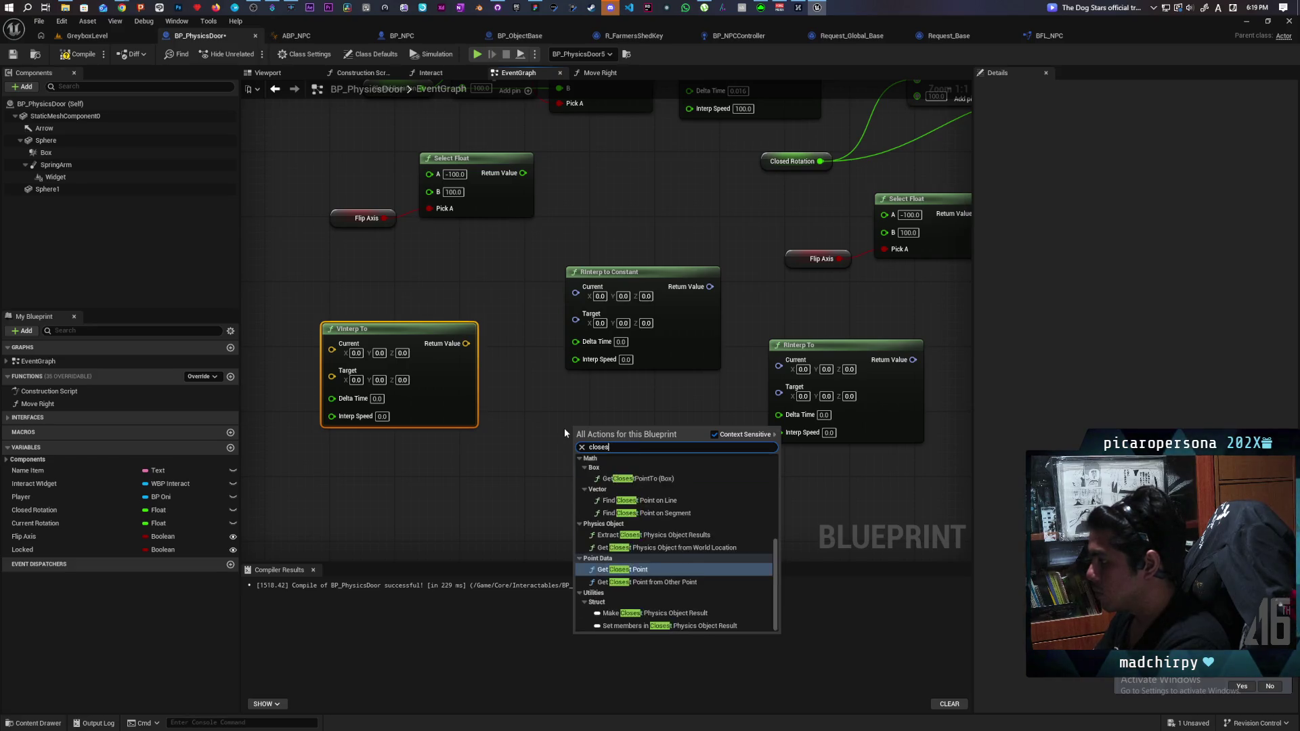
pyautogui.press('BackSpace')
pyautogui.press('BackSpace')
pyautogui.press('BackSpace')
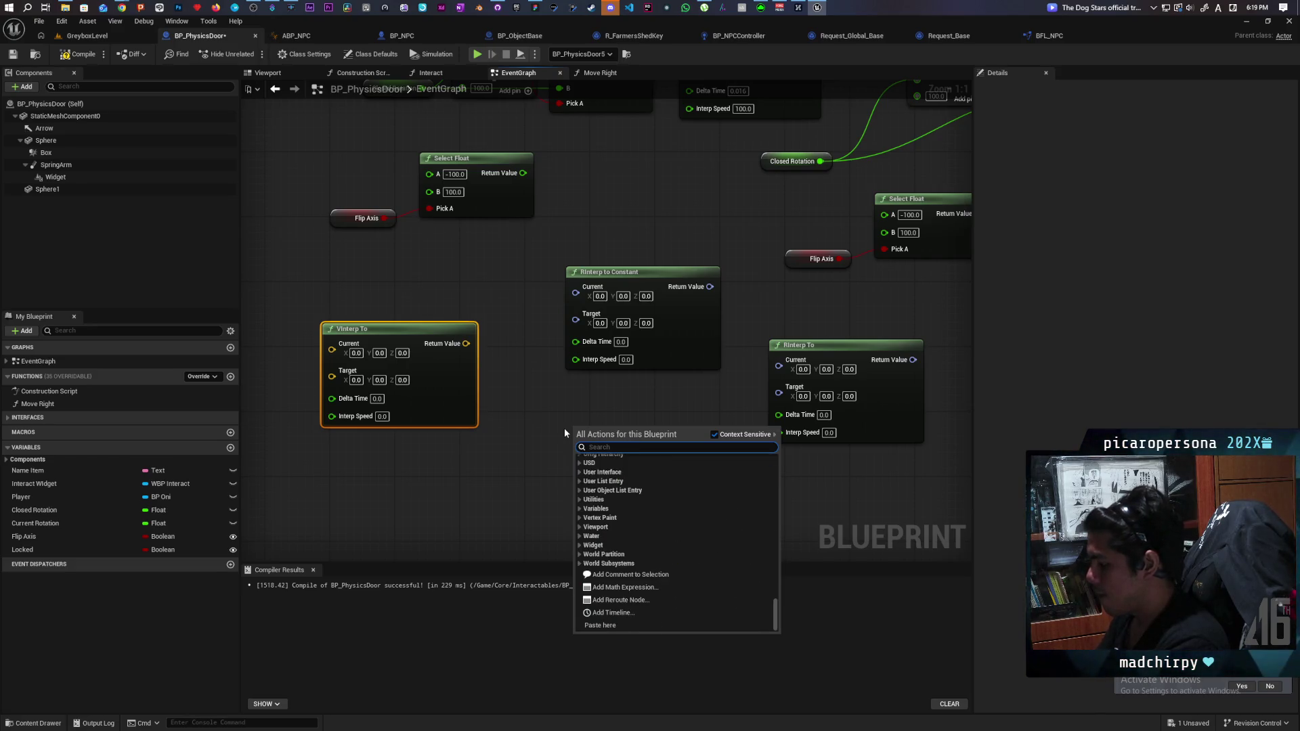
pyautogui.write('rotate')
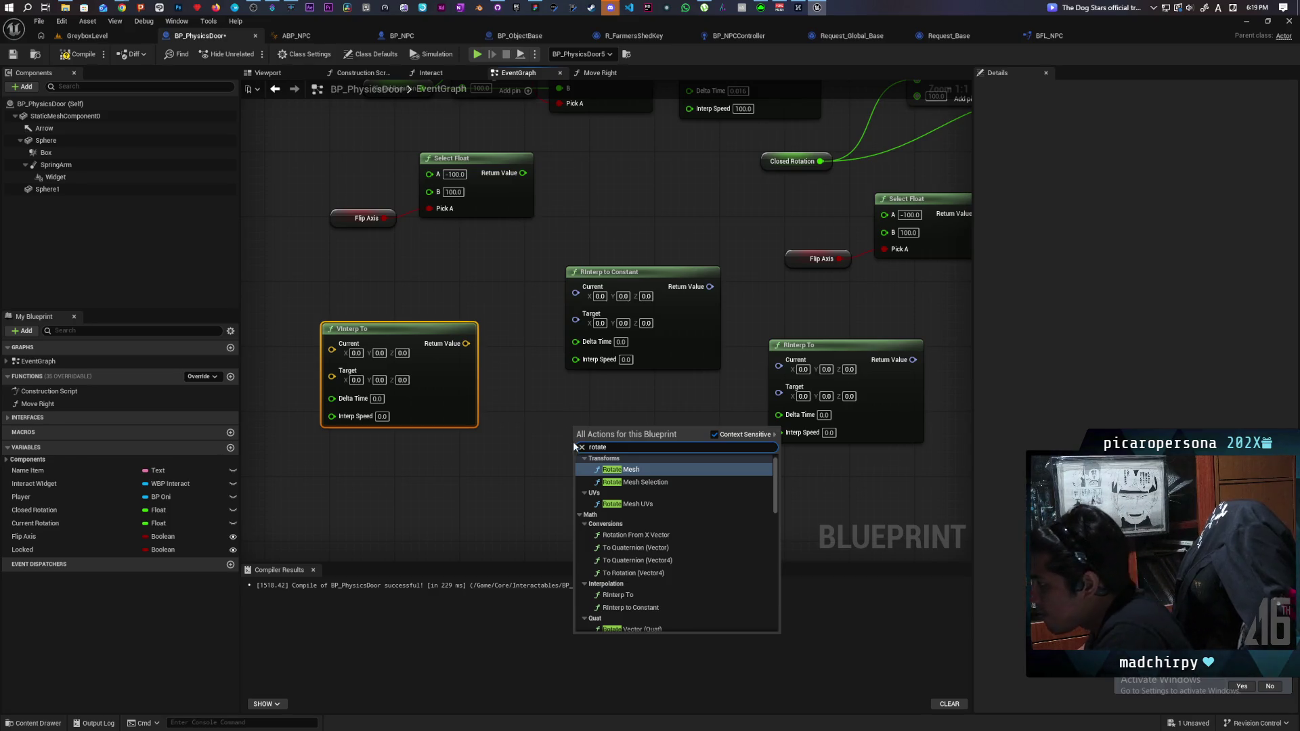
pyautogui.click(655, 474)
pyautogui.moveTo(769, 480); pyautogui.dragTo(581, 525)
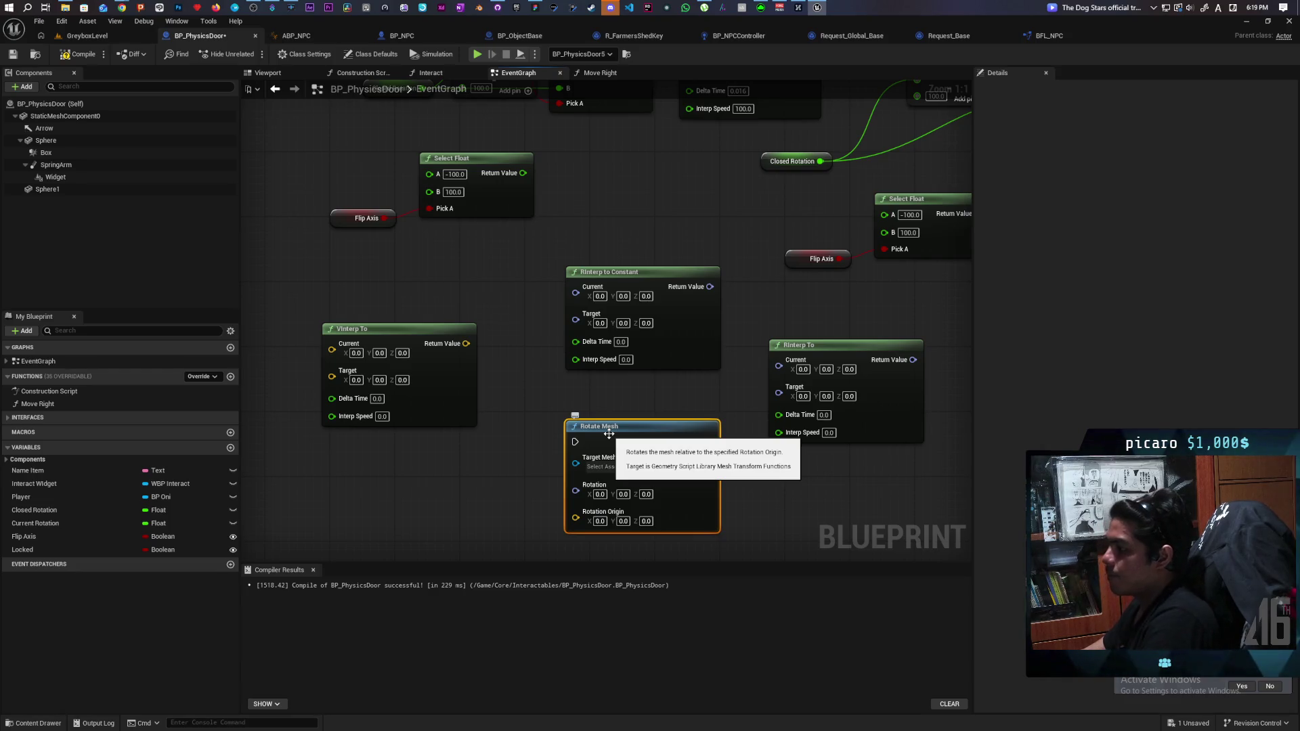
pyautogui.press('Delete')
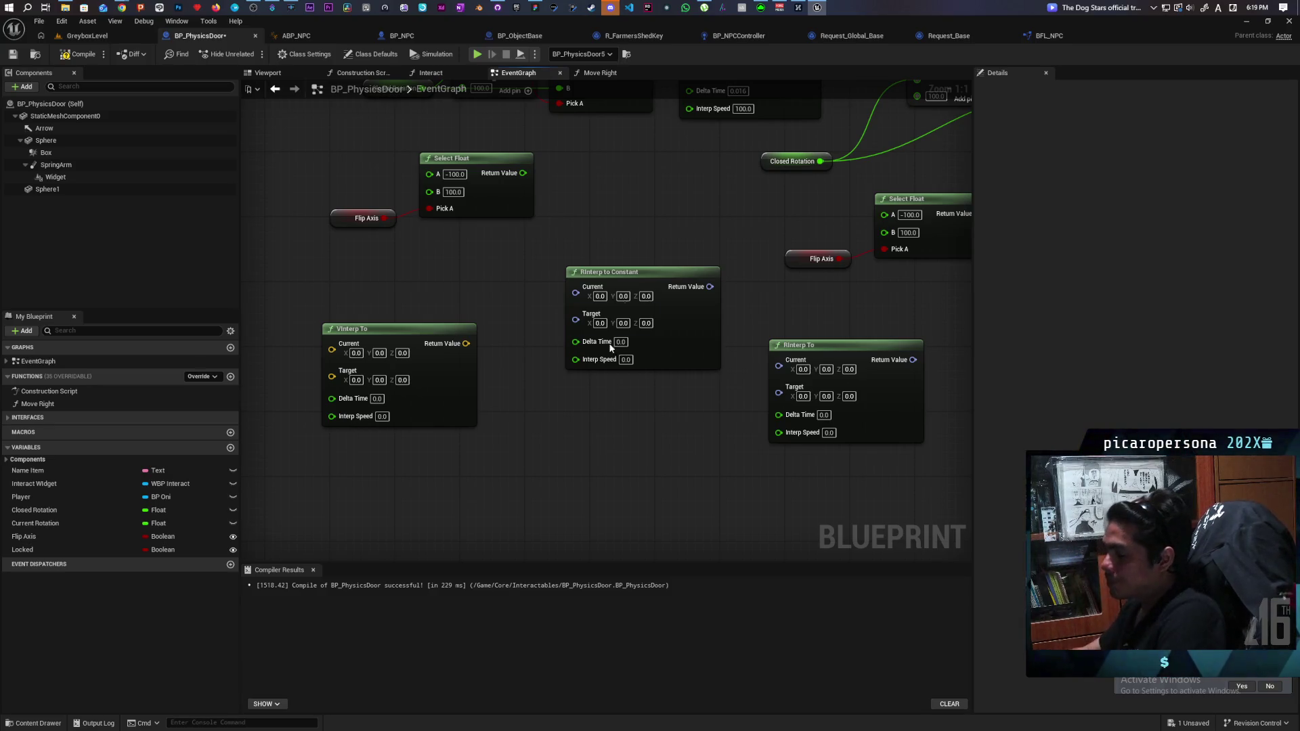
pyautogui.scroll(-3, 551, 359)
# Delete the RInterp To node feeding Set Actor Rotation, leaving New Rotation at defaults.
pyautogui.moveTo(551, 360)
pyautogui.mouseDown()
pyautogui.moveTo(506, 404)
pyautogui.moveTo(484, 364)
pyautogui.mouseUp()
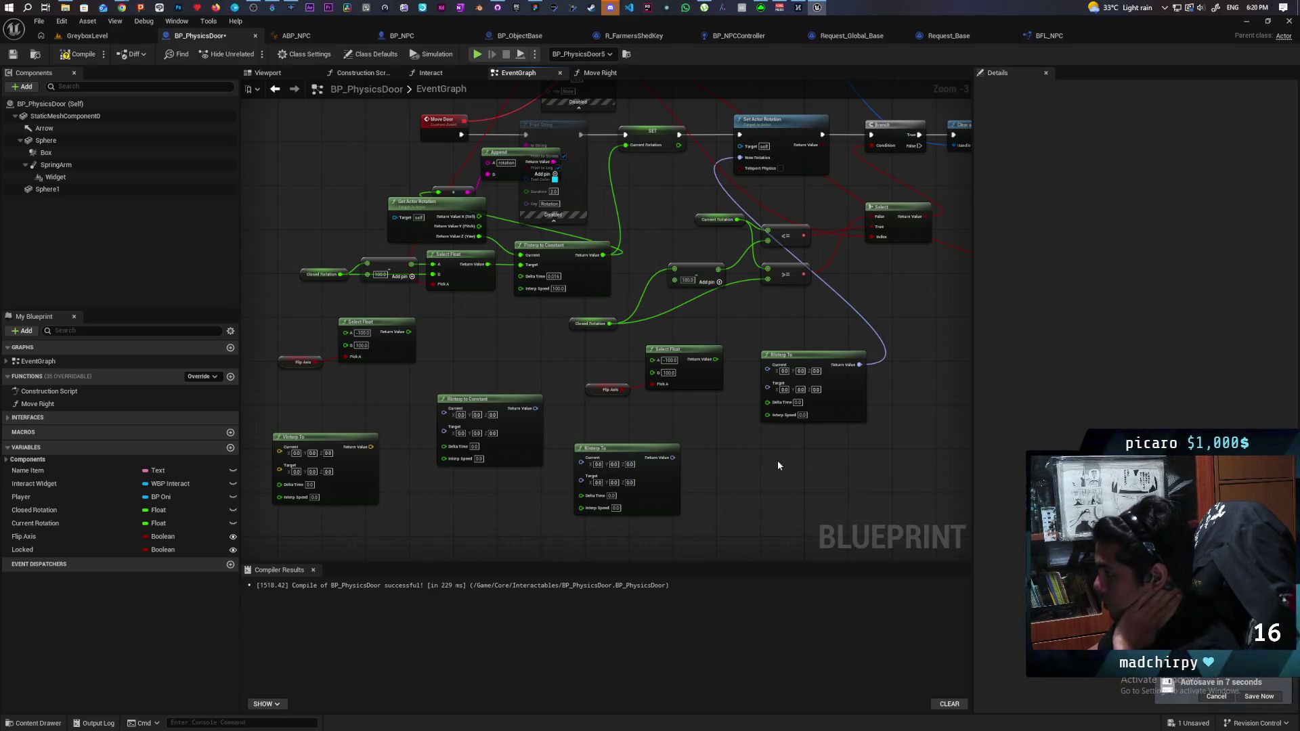
pyautogui.click(791, 382)
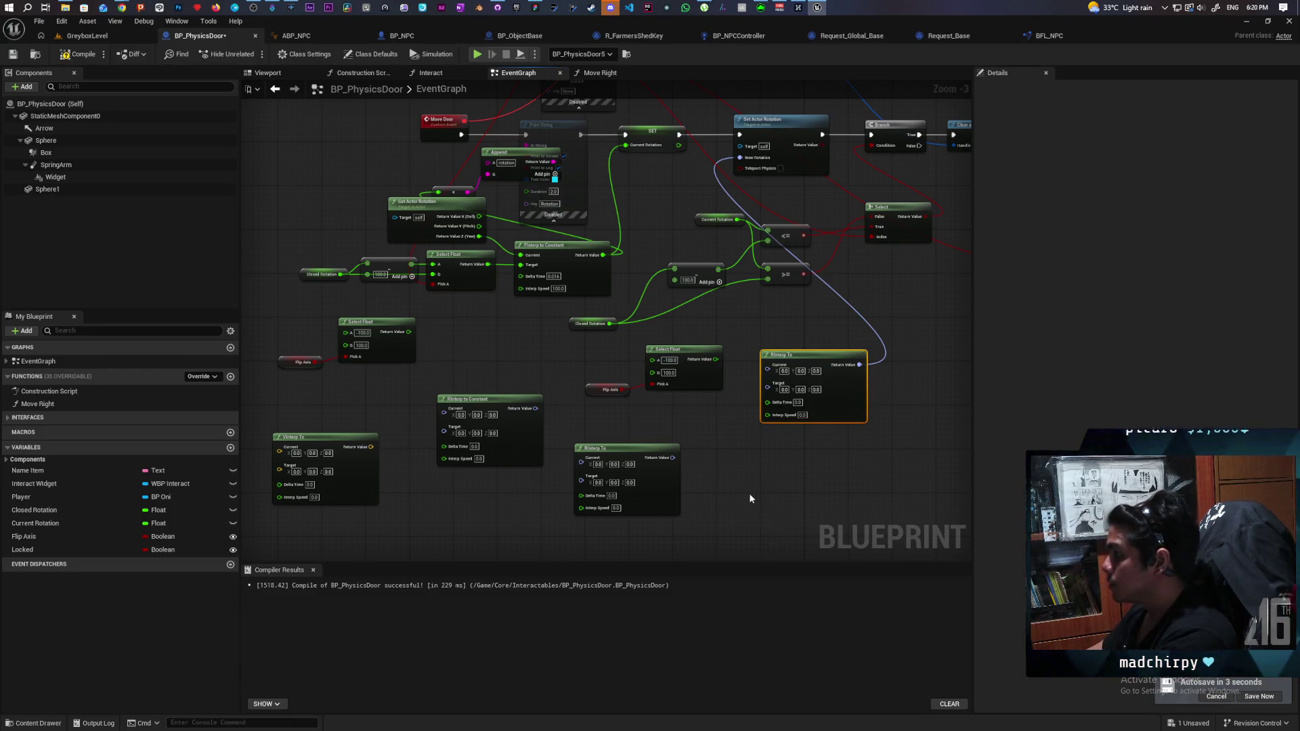
pyautogui.press('Delete')
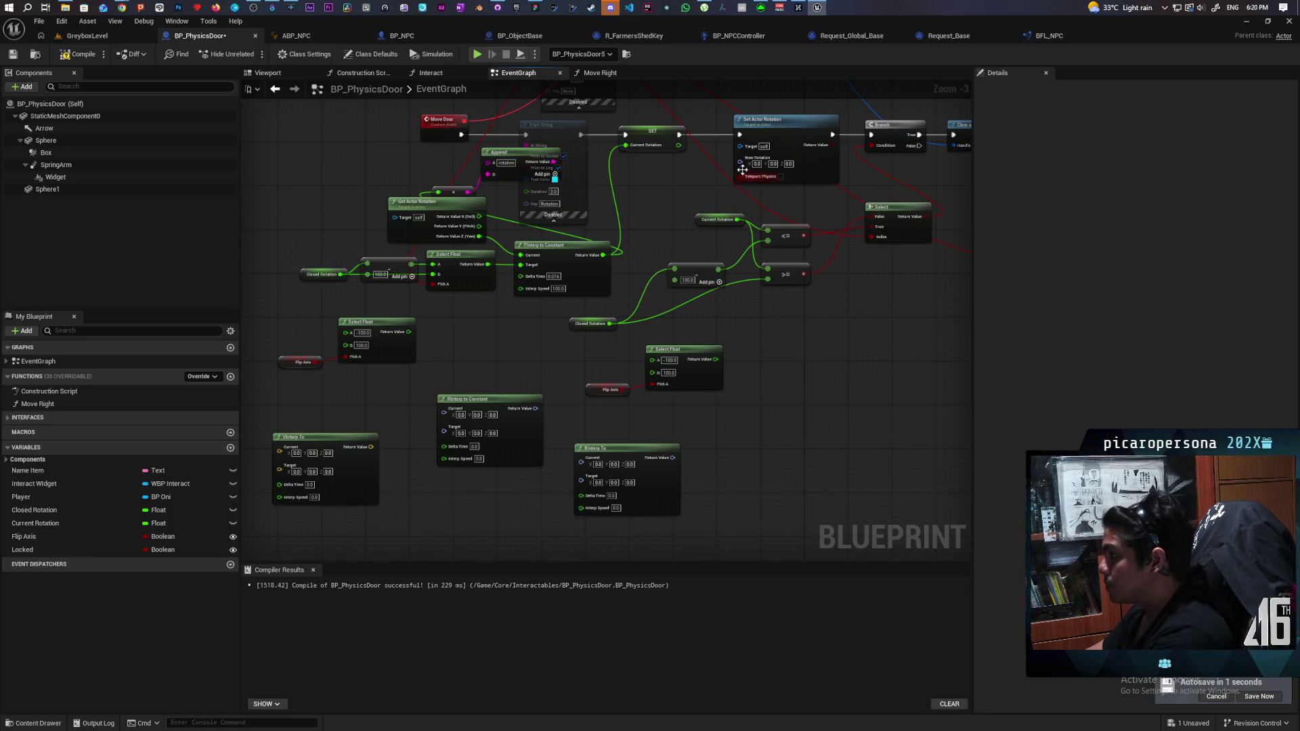
# Split New Rotation into Roll, Pitch, Yaw and wire Current Rotation into Yaw.
pyautogui.rightClick(741, 163)
pyautogui.click(776, 211)
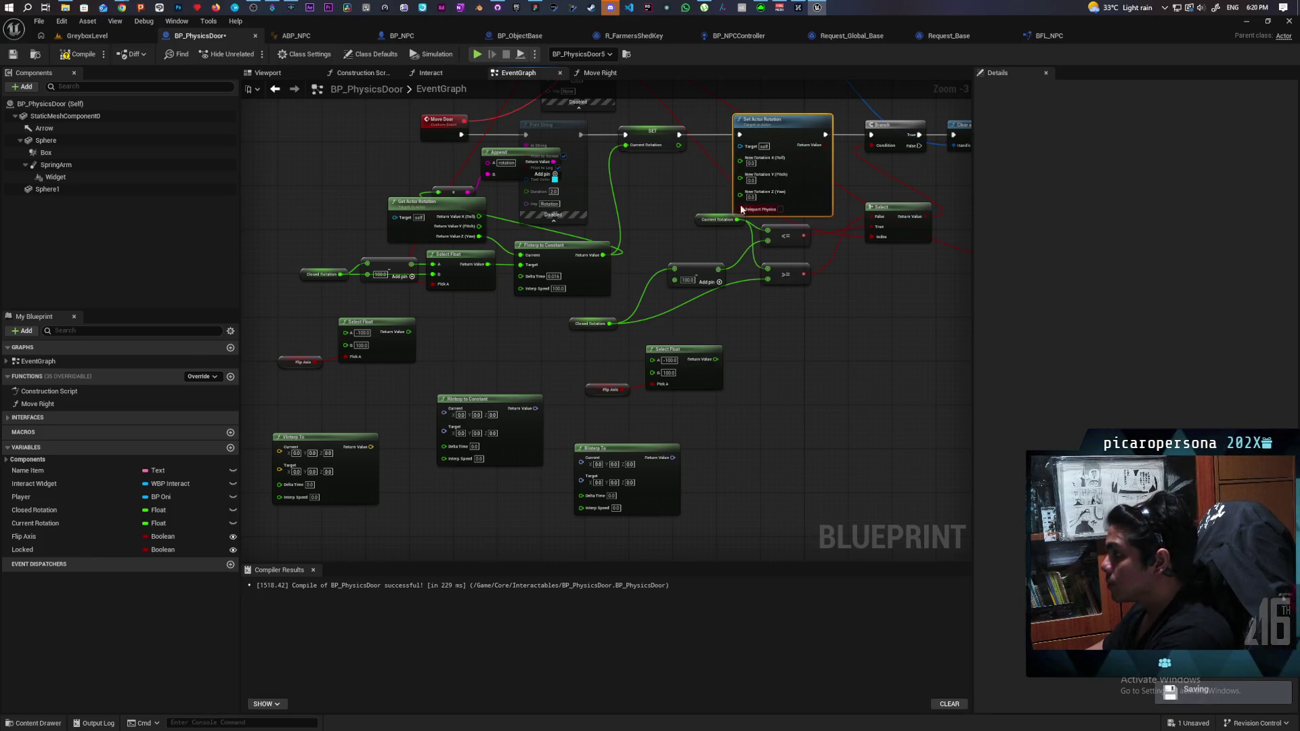
pyautogui.moveTo(741, 196); pyautogui.dragTo(695, 201)
pyautogui.moveTo(646, 245)
pyautogui.mouseDown()
pyautogui.moveTo(674, 200)
pyautogui.moveTo(679, 147)
pyautogui.mouseUp()
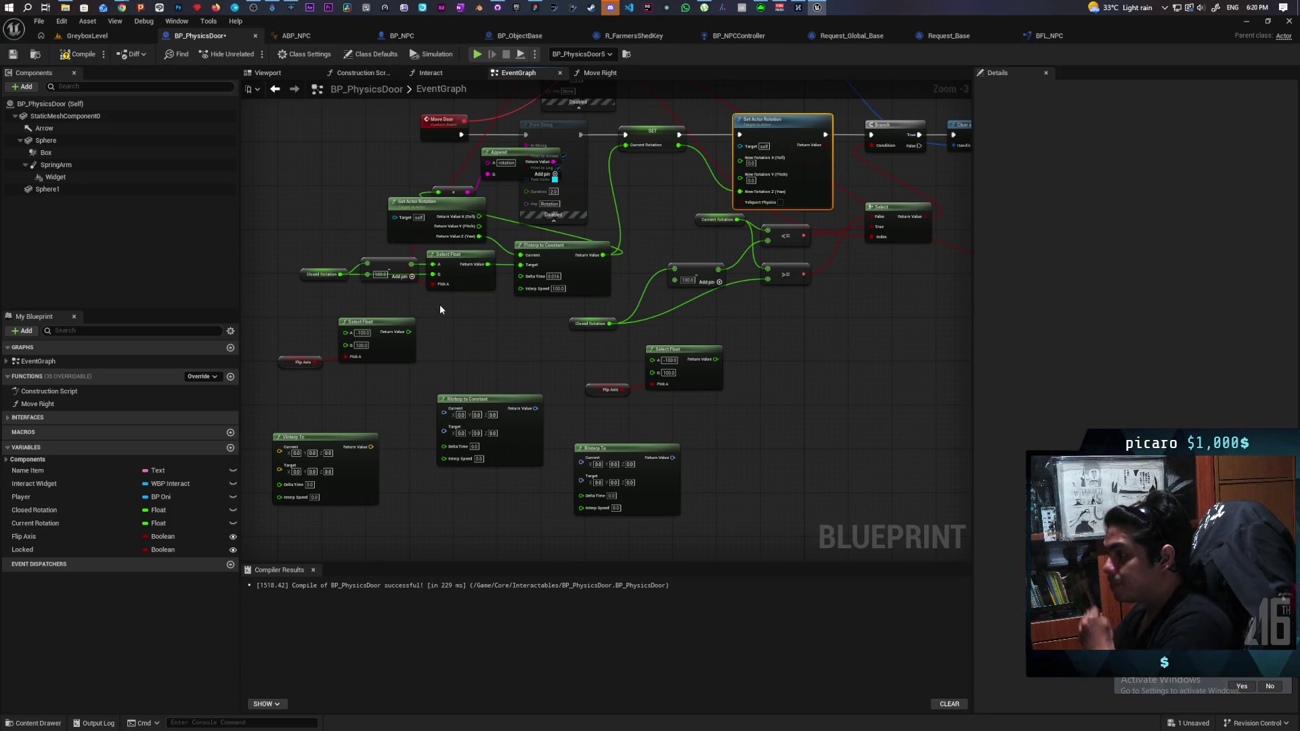
# Delete the unused Vinterp To and both Rinterp nodes.
pyautogui.scroll(1, 441, 305)
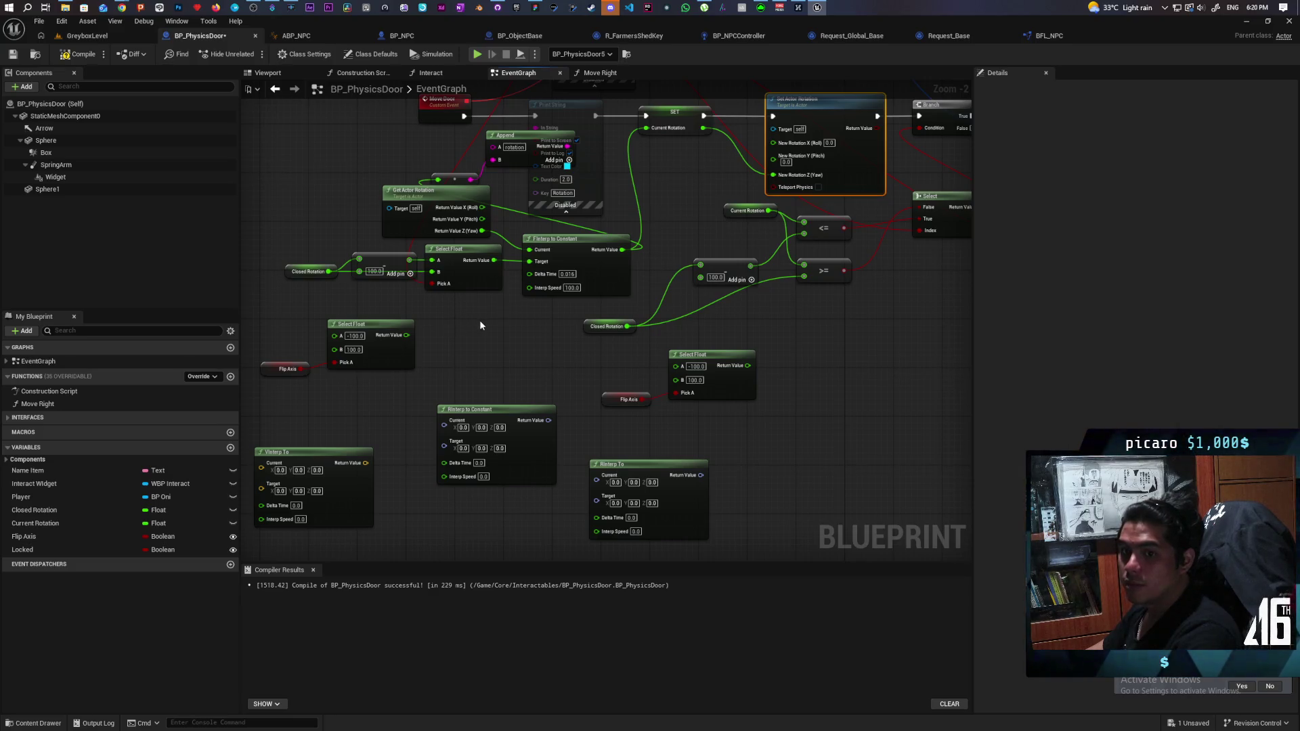
pyautogui.scroll(2, 554, 248)
pyautogui.moveTo(666, 291)
pyautogui.mouseDown()
pyautogui.moveTo(770, 291)
pyautogui.moveTo(702, 301)
pyautogui.moveTo(645, 333)
pyautogui.moveTo(603, 325)
pyautogui.moveTo(770, 319)
pyautogui.moveTo(765, 332)
pyautogui.moveTo(699, 320)
pyautogui.mouseUp()
pyautogui.moveTo(495, 221)
pyautogui.mouseDown()
pyautogui.moveTo(568, 264)
pyautogui.moveTo(491, 233)
pyautogui.mouseUp()
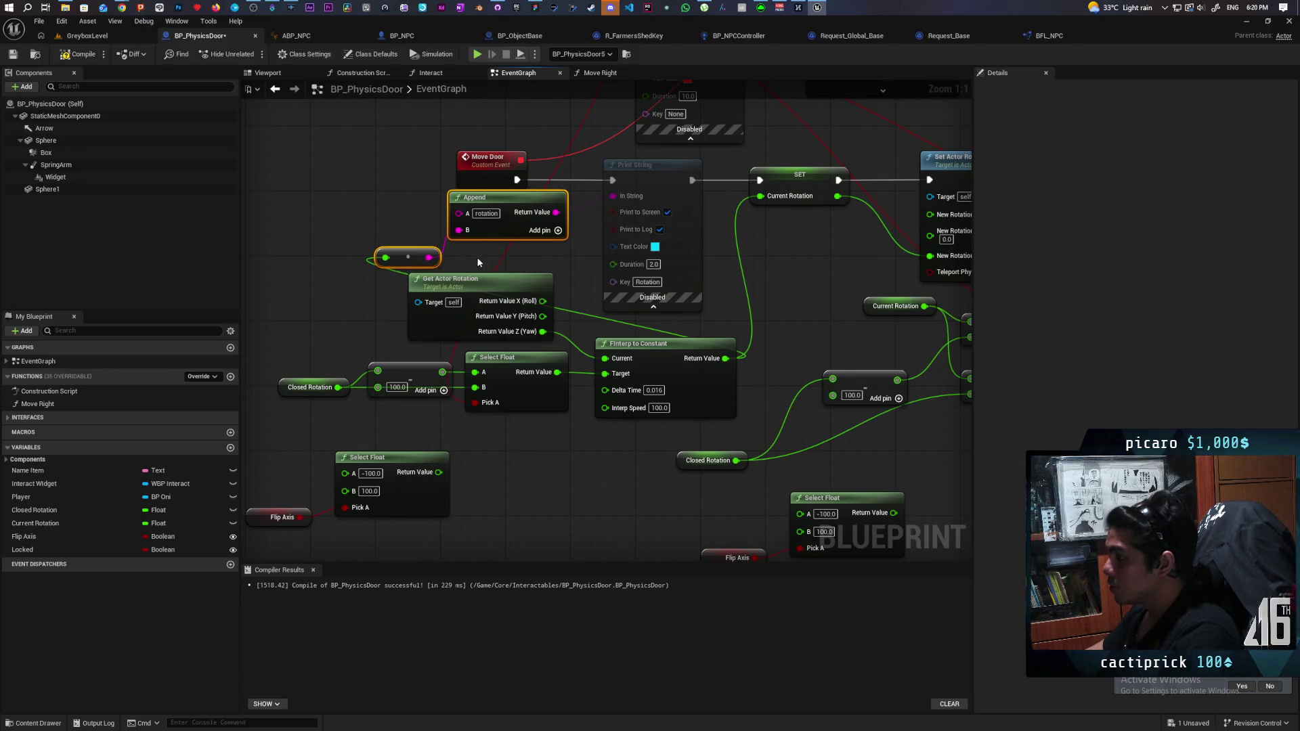
pyautogui.click(570, 265)
pyautogui.moveTo(571, 272)
pyautogui.mouseDown()
pyautogui.moveTo(568, 386)
pyautogui.moveTo(570, 231)
pyautogui.moveTo(613, 225)
pyautogui.mouseUp()
pyautogui.scroll(-2, 570, 231)
pyautogui.moveTo(294, 457); pyautogui.dragTo(768, 319)
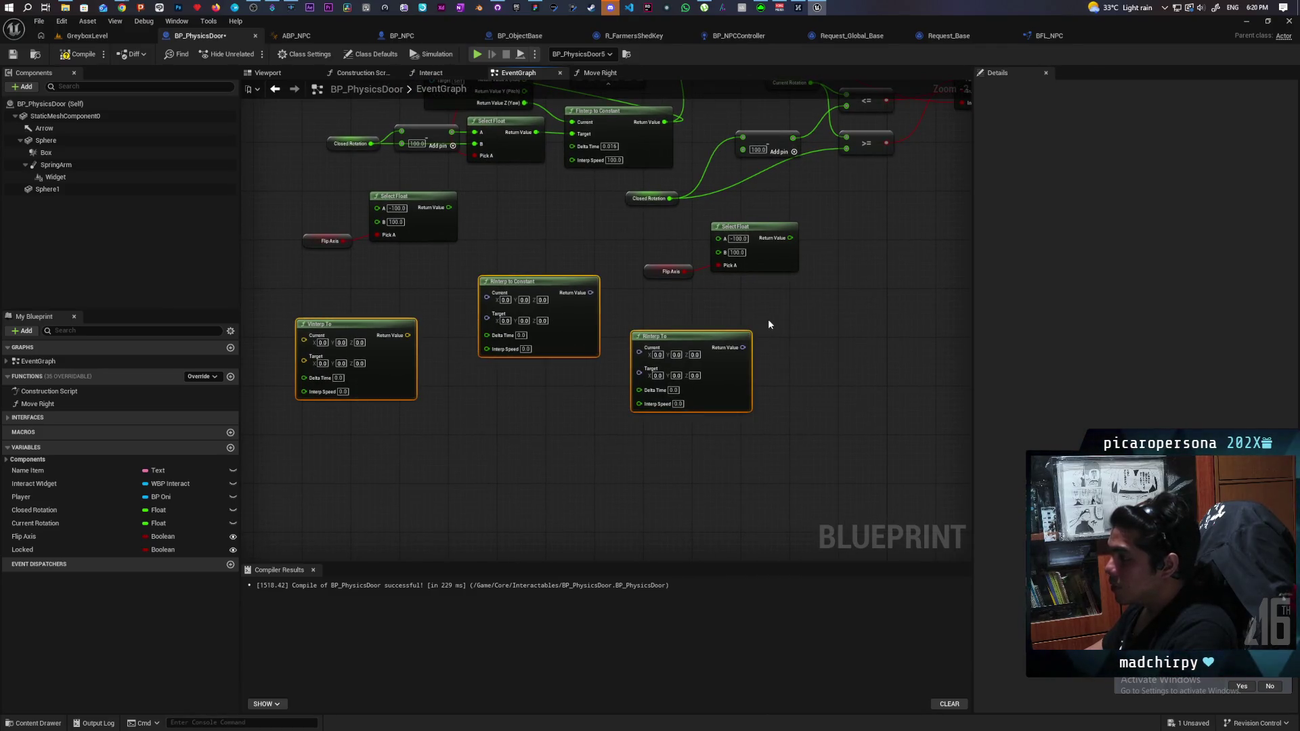
pyautogui.press('Delete')
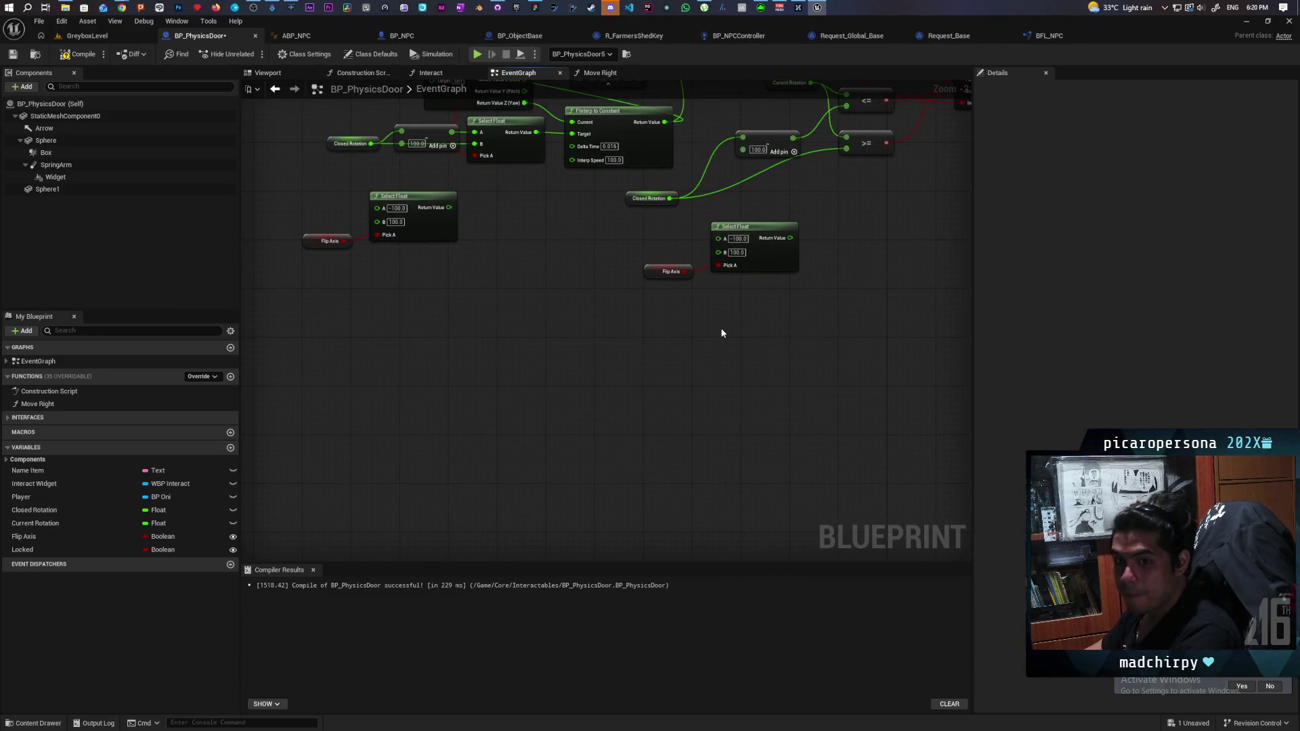
pyautogui.moveTo(752, 334)
pyautogui.mouseDown()
pyautogui.moveTo(725, 433)
pyautogui.moveTo(514, 481)
pyautogui.moveTo(456, 465)
pyautogui.moveTo(630, 459)
pyautogui.moveTo(752, 555)
pyautogui.moveTo(581, 510)
pyautogui.moveTo(630, 514)
pyautogui.moveTo(781, 470)
pyautogui.moveTo(636, 467)
pyautogui.moveTo(844, 453)
pyautogui.moveTo(778, 456)
pyautogui.moveTo(894, 473)
pyautogui.moveTo(816, 467)
pyautogui.moveTo(918, 459)
pyautogui.moveTo(824, 470)
pyautogui.moveTo(650, 546)
pyautogui.moveTo(871, 487)
pyautogui.moveTo(686, 487)
pyautogui.moveTo(764, 443)
pyautogui.mouseUp()
# Check the Move Door chain, then frame BP_PhysicsDoor5 in the GreyboxLevel viewport.
pyautogui.scroll(-1, 684, 478)
pyautogui.scroll(2, 764, 443)
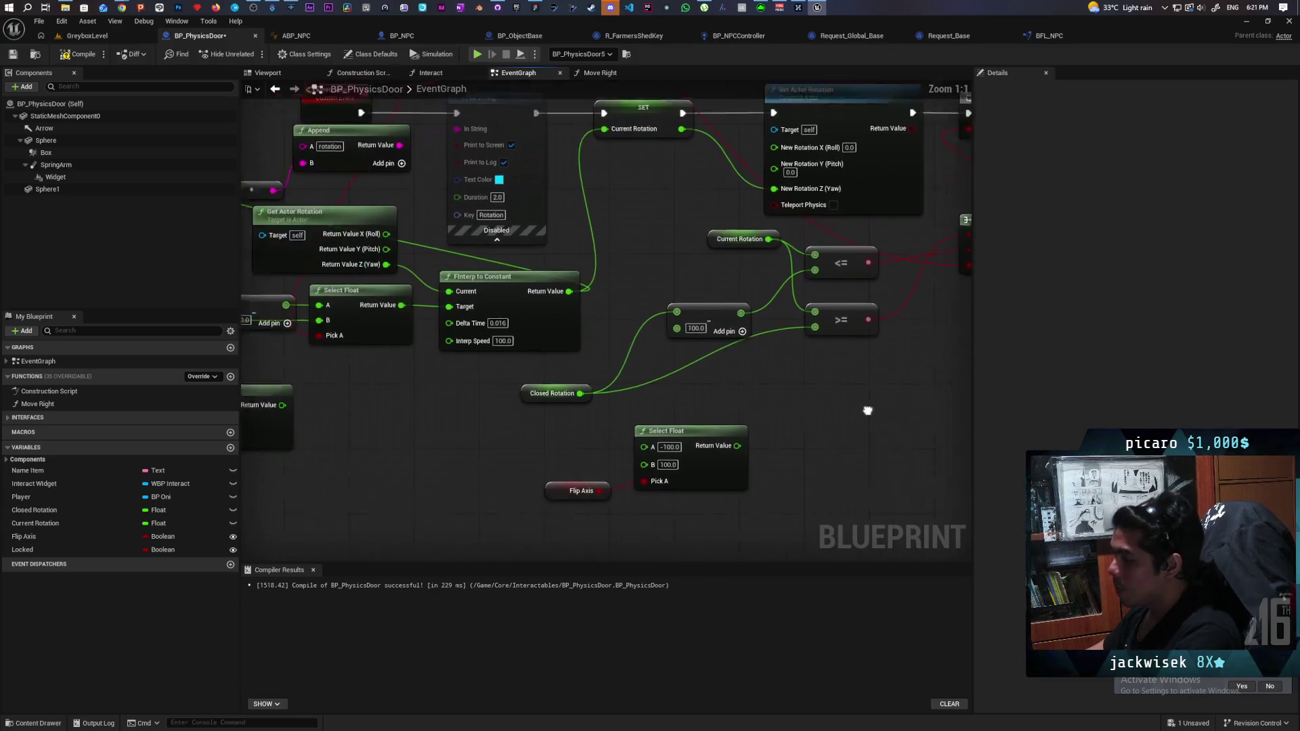
pyautogui.scroll(-1, 855, 399)
pyautogui.moveTo(854, 399); pyautogui.dragTo(826, 418)
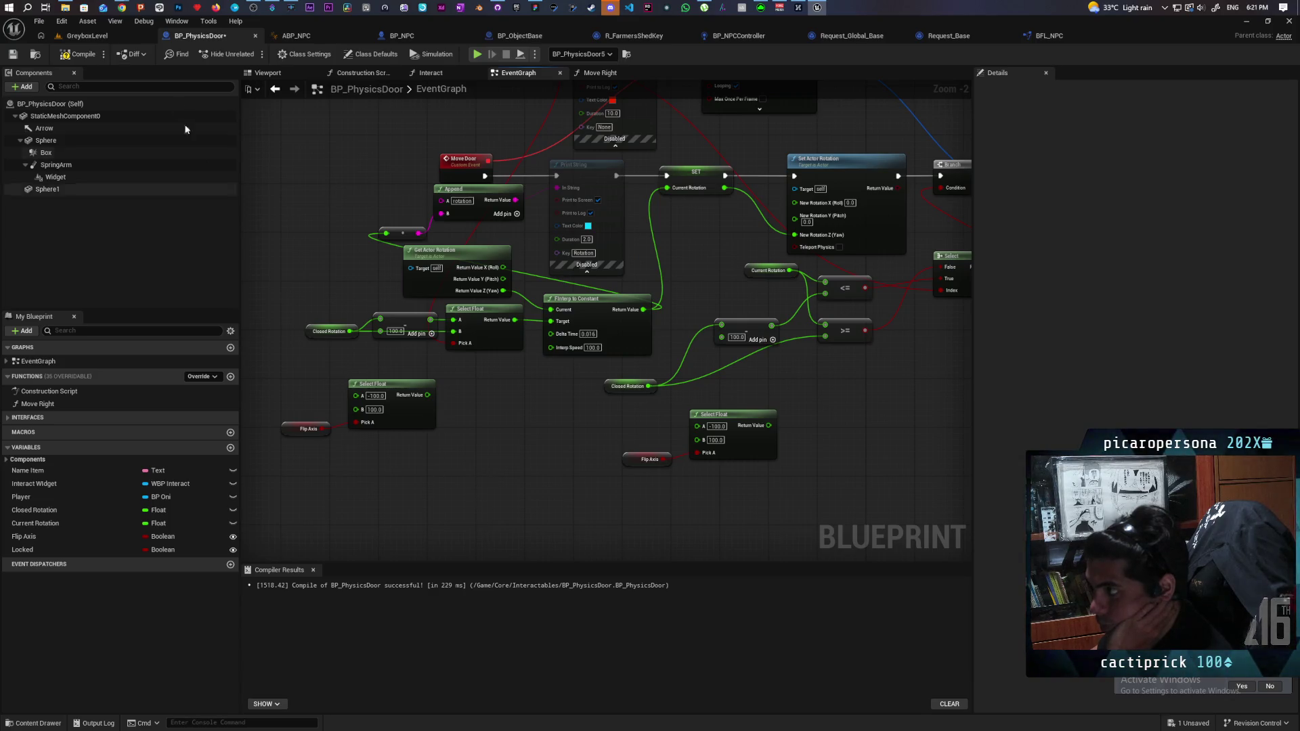
pyautogui.click(100, 39)
pyautogui.moveTo(551, 429)
pyautogui.mouseDown()
pyautogui.moveTo(515, 487)
pyautogui.moveTo(556, 434)
pyautogui.moveTo(518, 436)
pyautogui.mouseUp()
pyautogui.press('f')
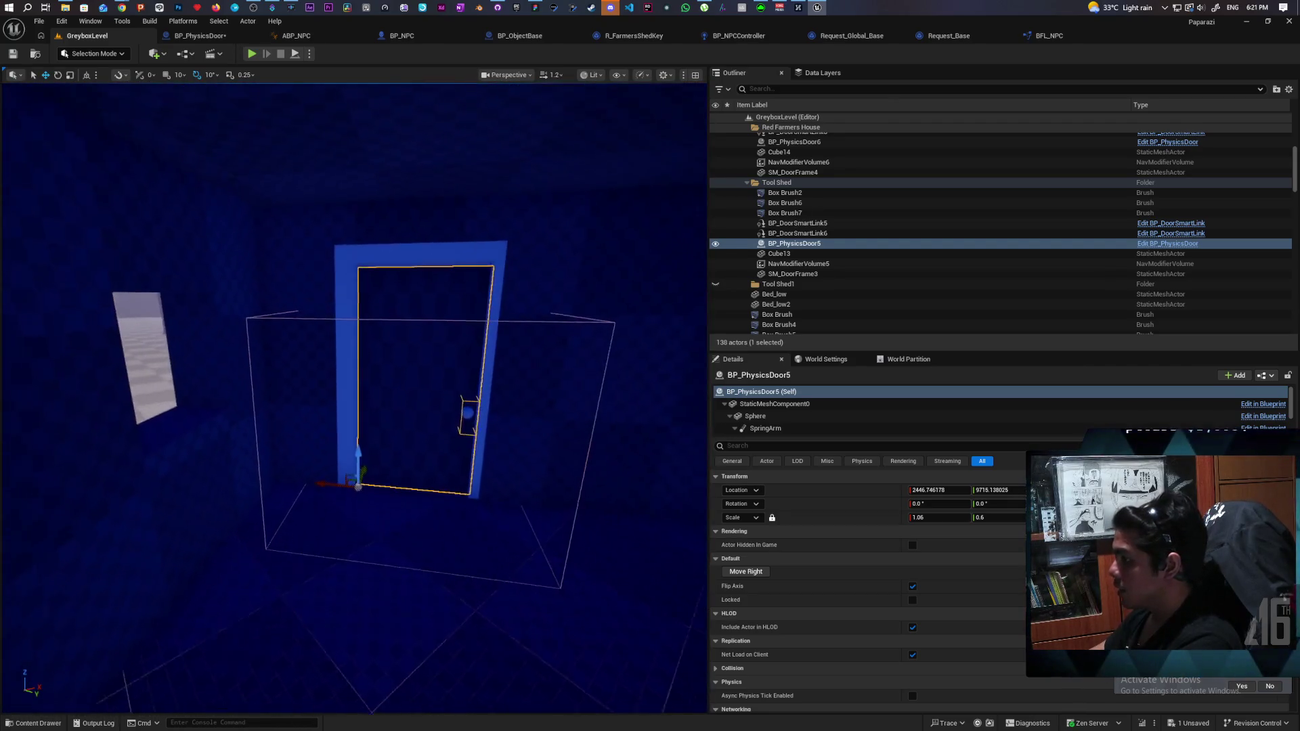
pyautogui.click(746, 572)
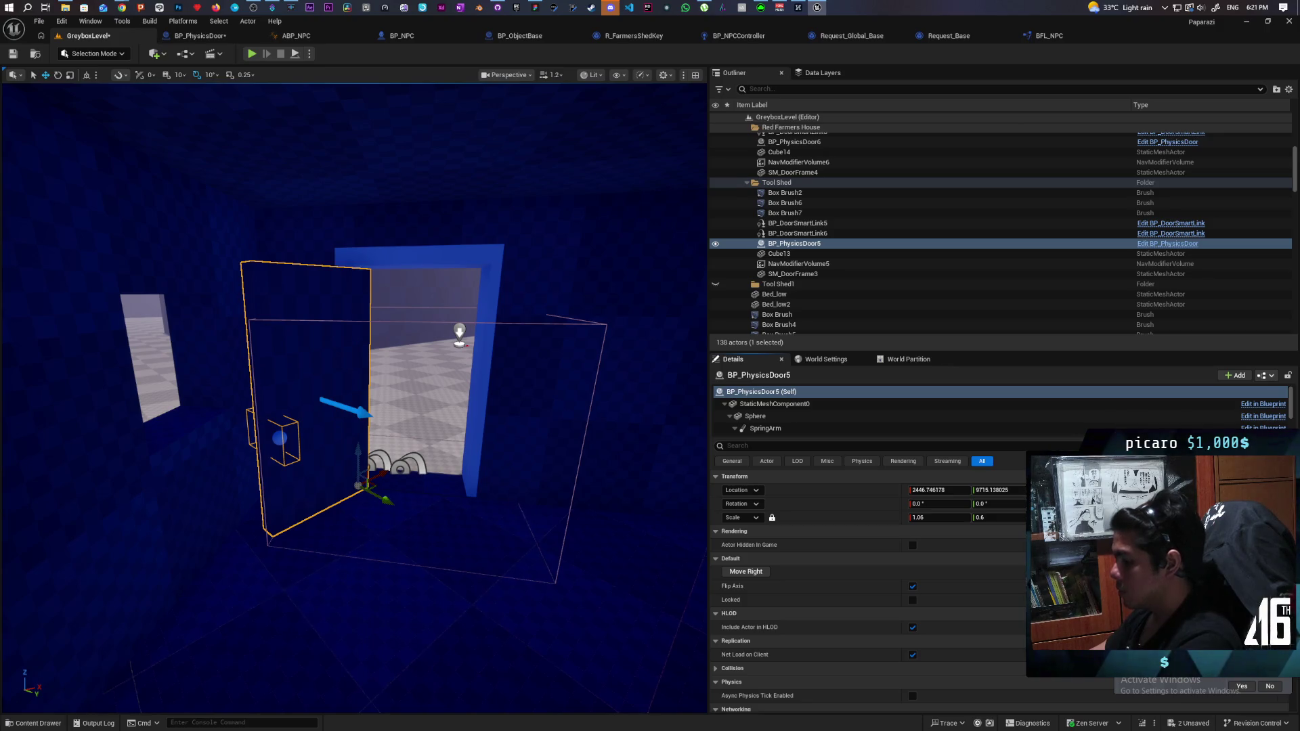
pyautogui.hotkey('ctrl', 'z')
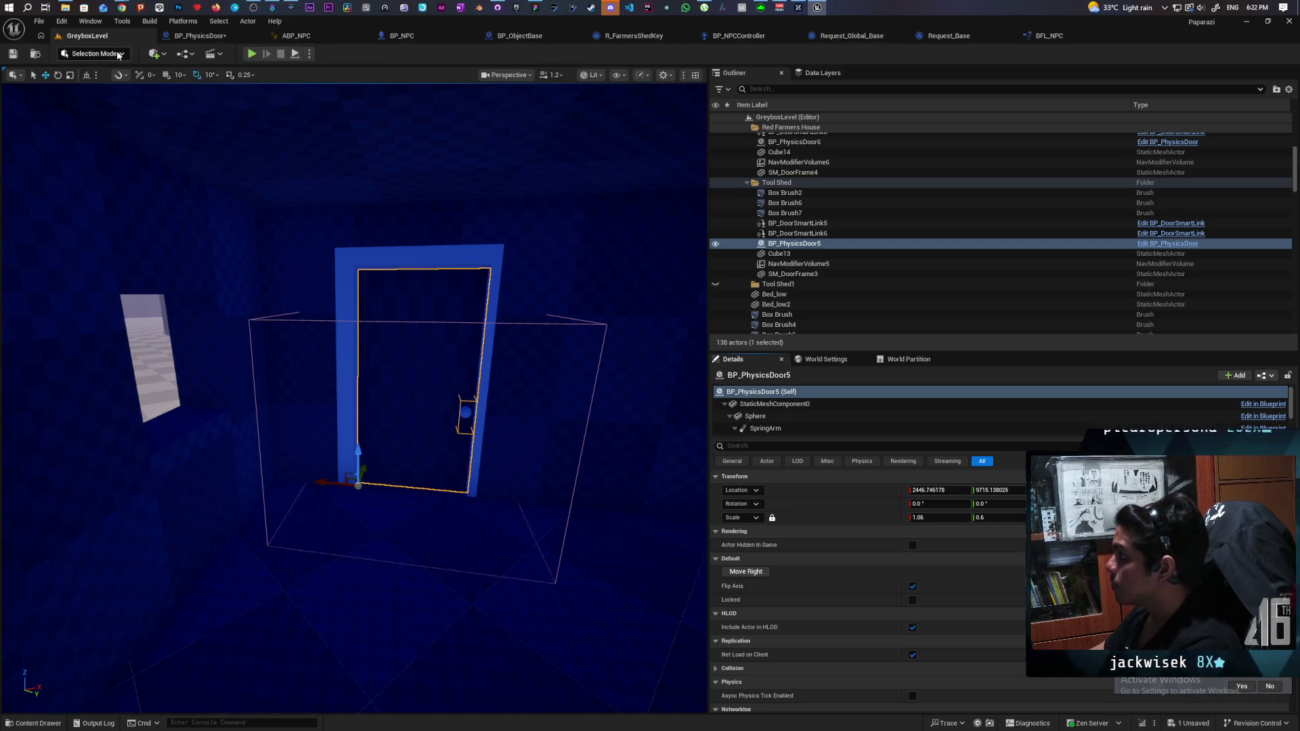
pyautogui.click(199, 35)
# Insert a Clamp Axis node after the Closed Rotation plus 100.0 add node.
pyautogui.scroll(3, 512, 381)
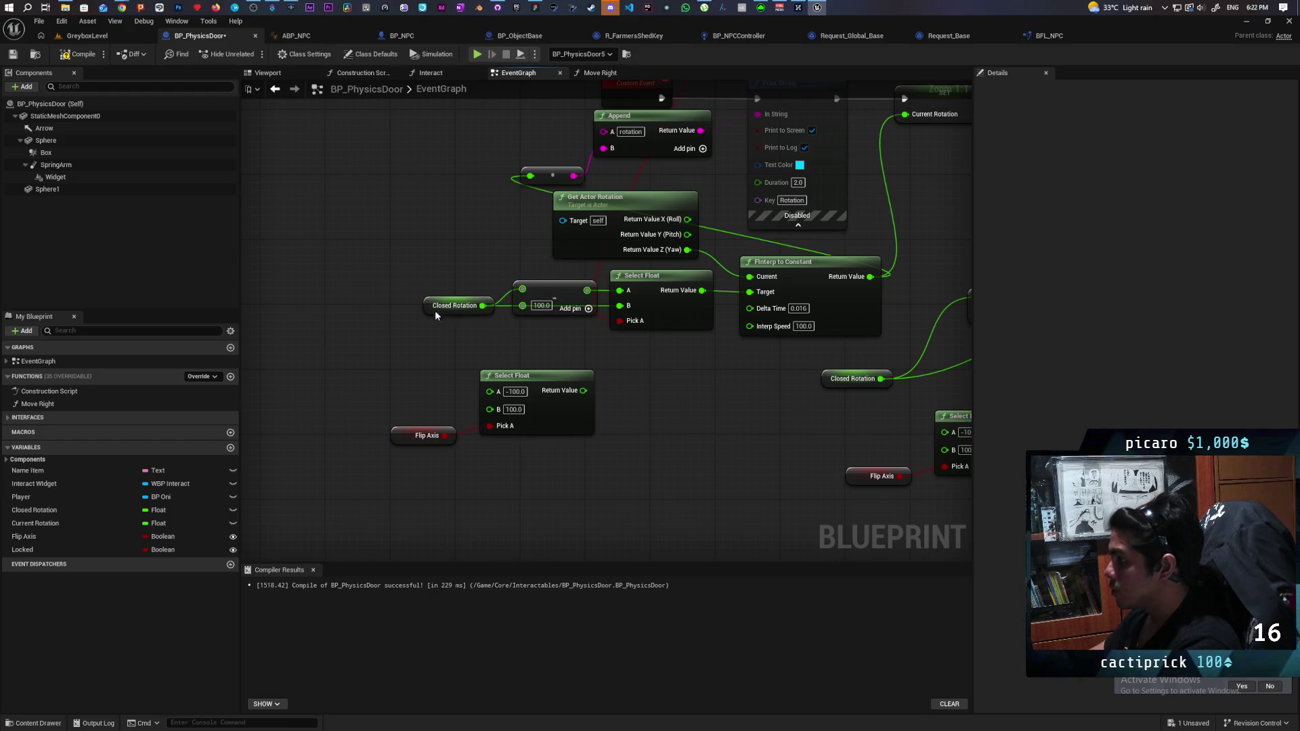
pyautogui.moveTo(420, 310)
pyautogui.mouseDown()
pyautogui.moveTo(378, 350)
pyautogui.moveTo(337, 345)
pyautogui.mouseUp()
pyautogui.moveTo(531, 291)
pyautogui.mouseDown()
pyautogui.moveTo(416, 290)
pyautogui.moveTo(515, 290)
pyautogui.mouseUp()
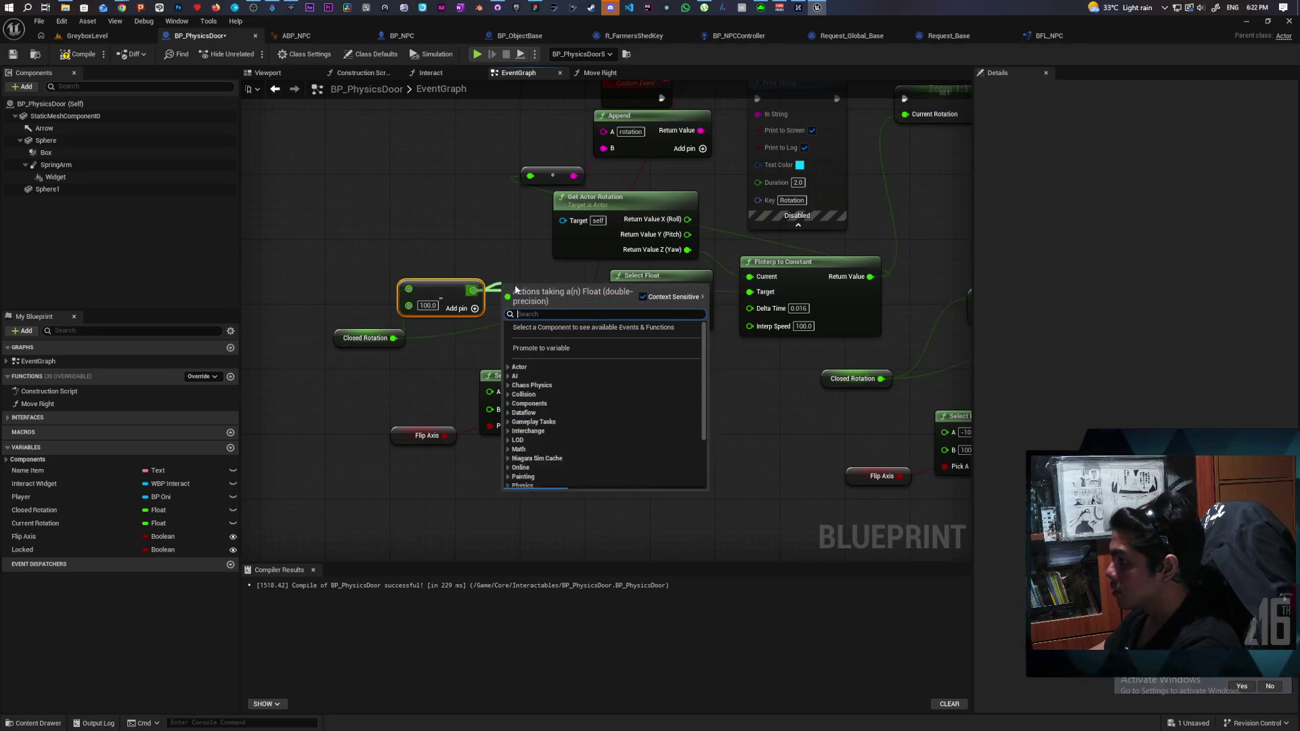
pyautogui.write('clamp')
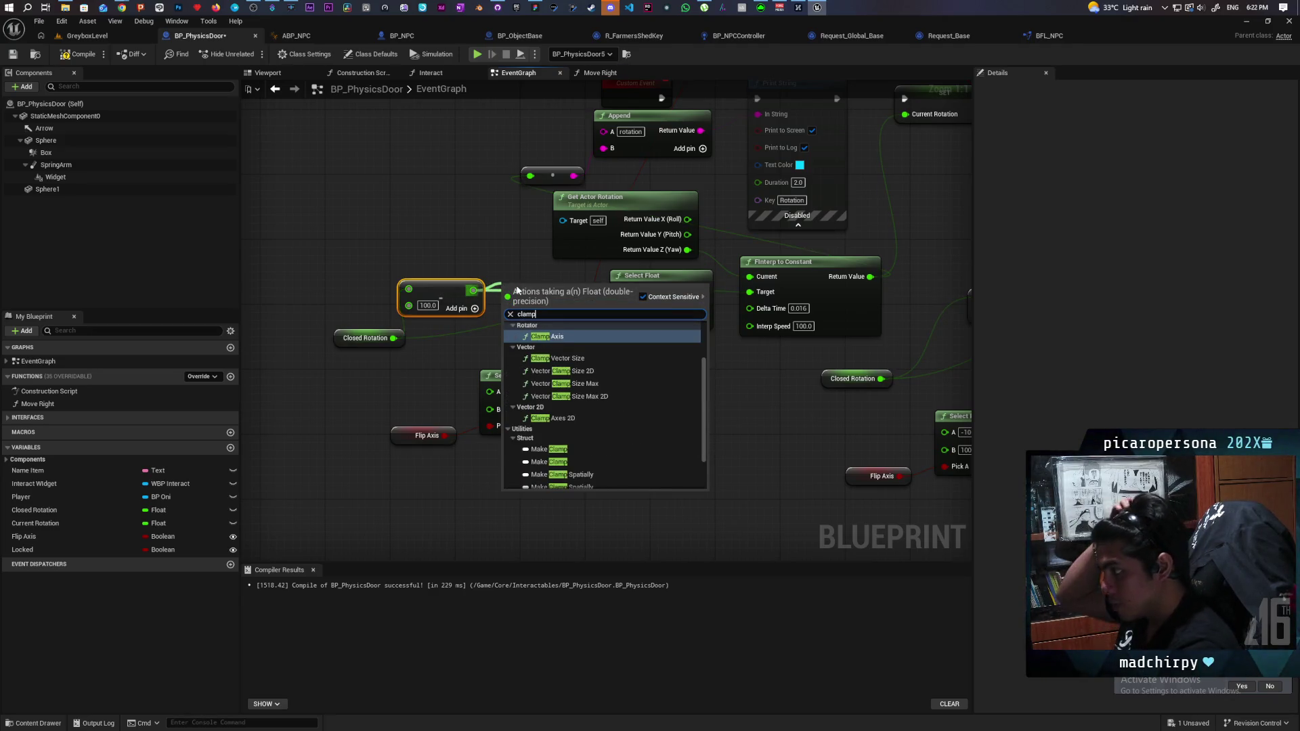
pyautogui.click(560, 336)
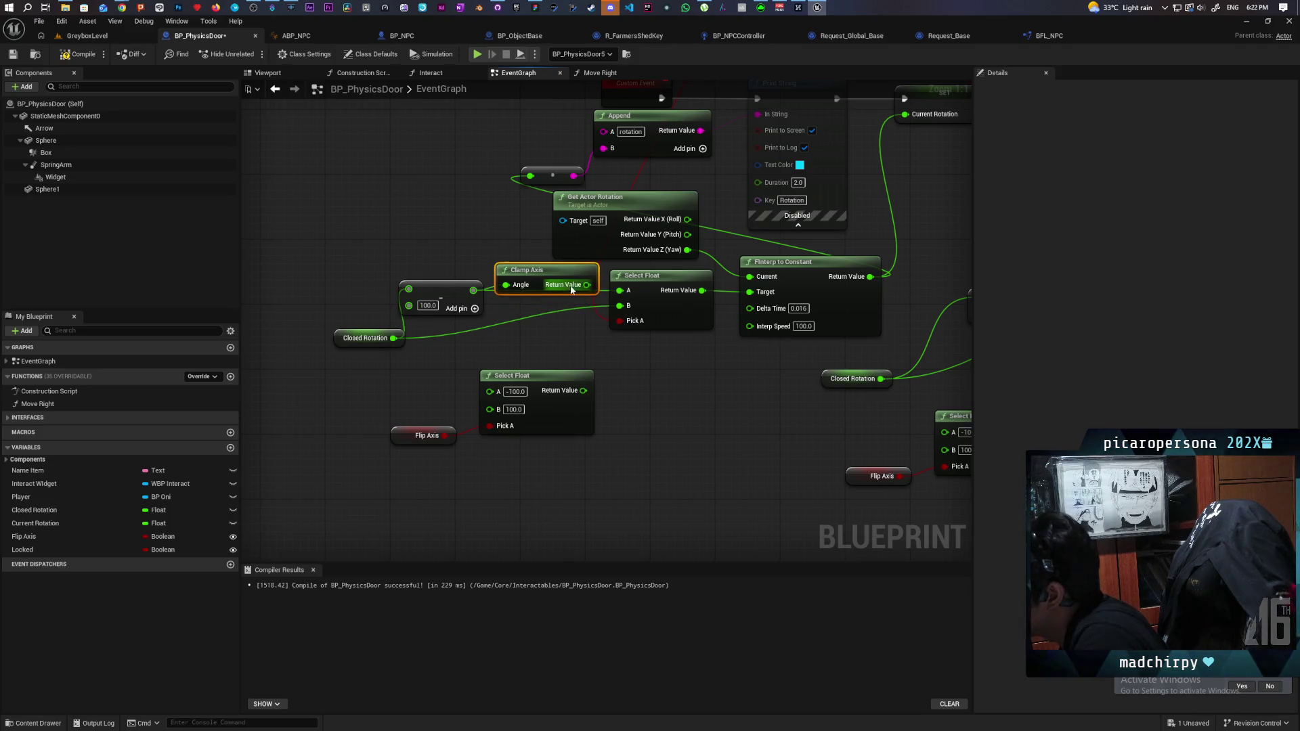
# Paste a copy of Clamp Axis beside Current Rotation near the Branch comparison.
pyautogui.moveTo(589, 330)
pyautogui.mouseDown()
pyautogui.moveTo(790, 400)
pyautogui.moveTo(488, 438)
pyautogui.moveTo(766, 429)
pyautogui.mouseUp()
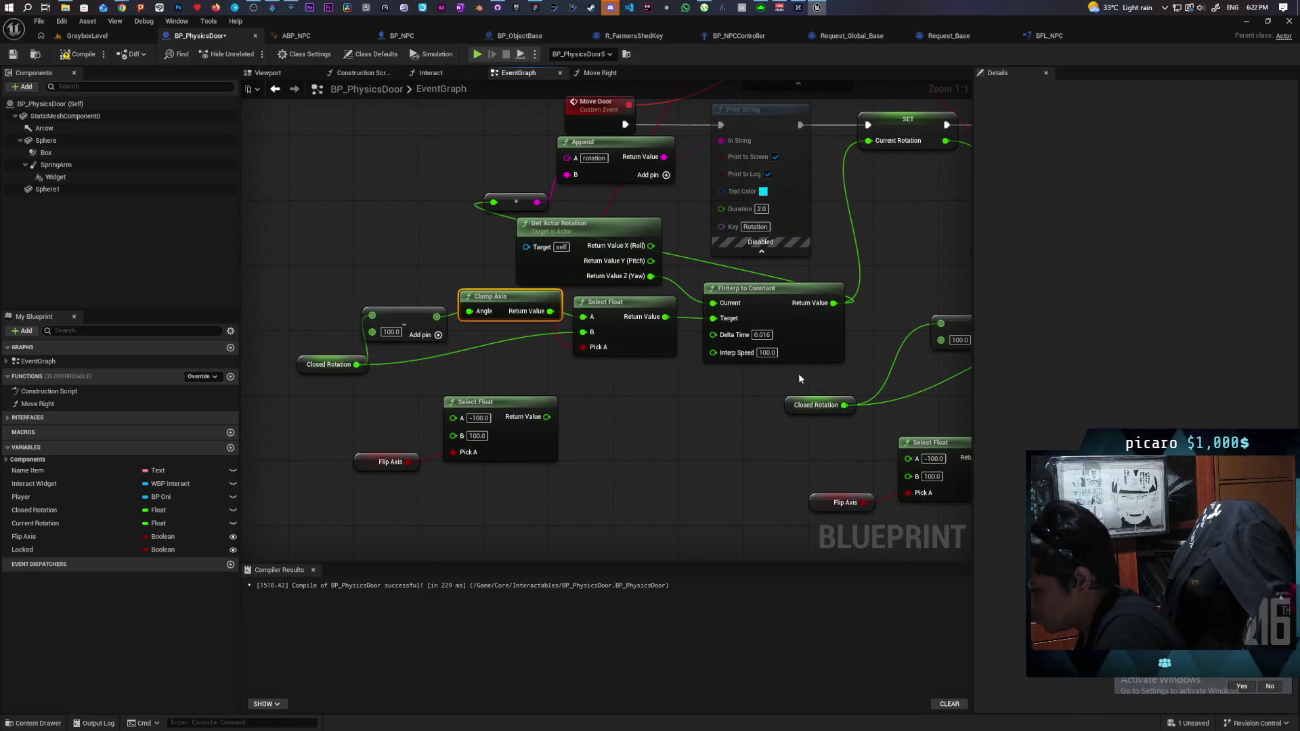
pyautogui.moveTo(800, 378); pyautogui.dragTo(603, 384)
pyautogui.hotkey('ctrl', 'v')
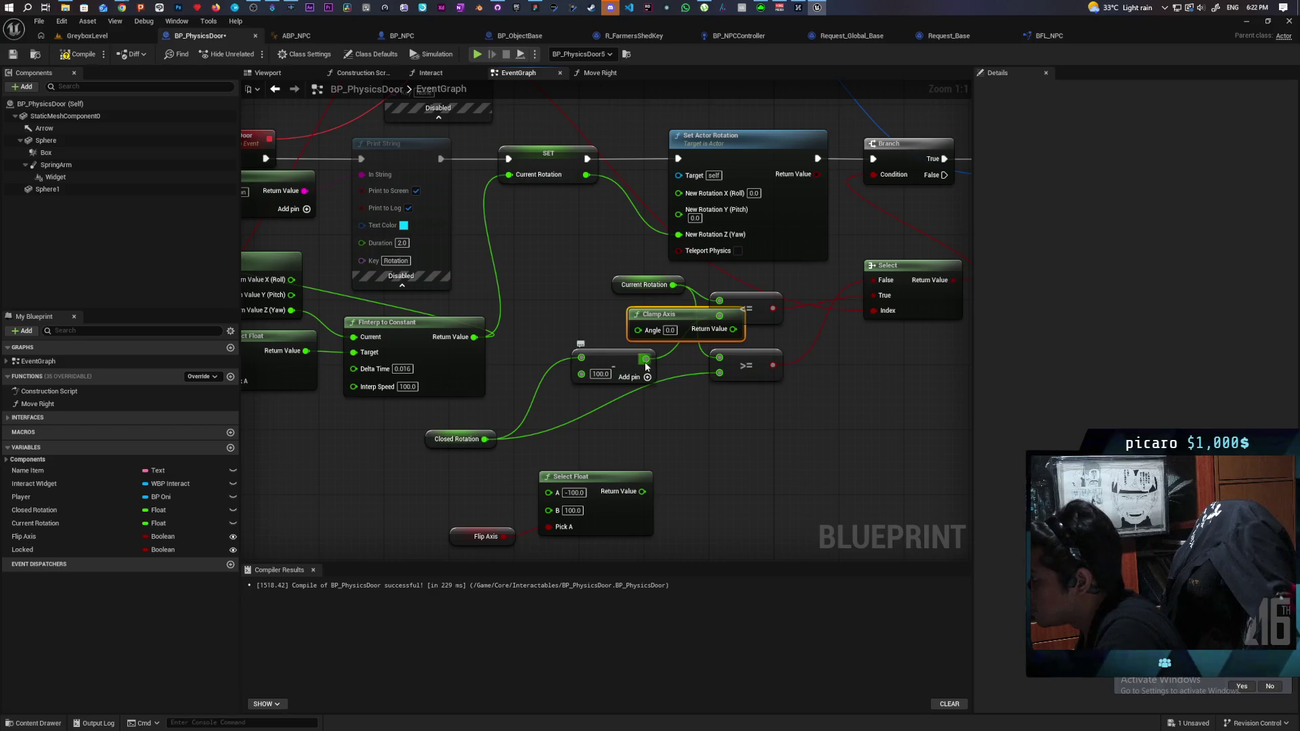
pyautogui.moveTo(651, 323); pyautogui.dragTo(611, 315)
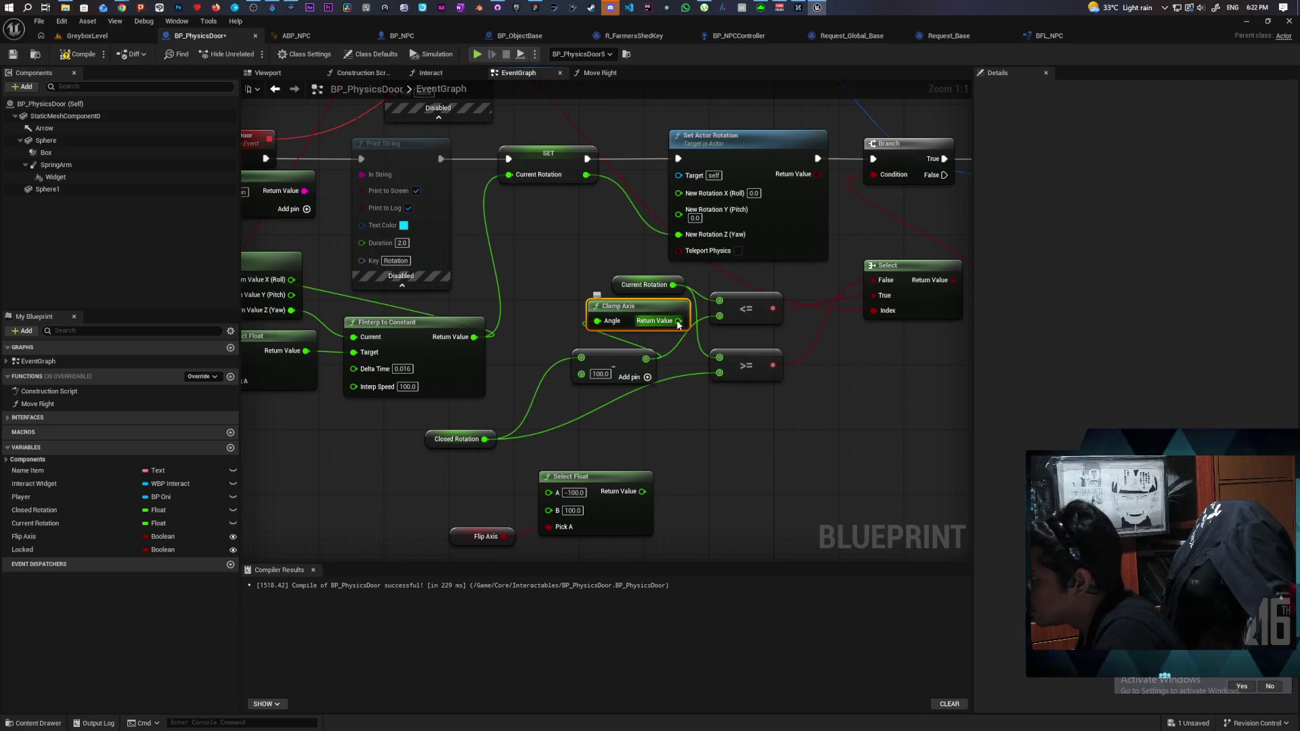
pyautogui.moveTo(595, 418)
pyautogui.mouseDown()
pyautogui.moveTo(725, 457)
pyautogui.moveTo(540, 488)
pyautogui.moveTo(459, 458)
pyautogui.moveTo(652, 434)
pyautogui.mouseUp()
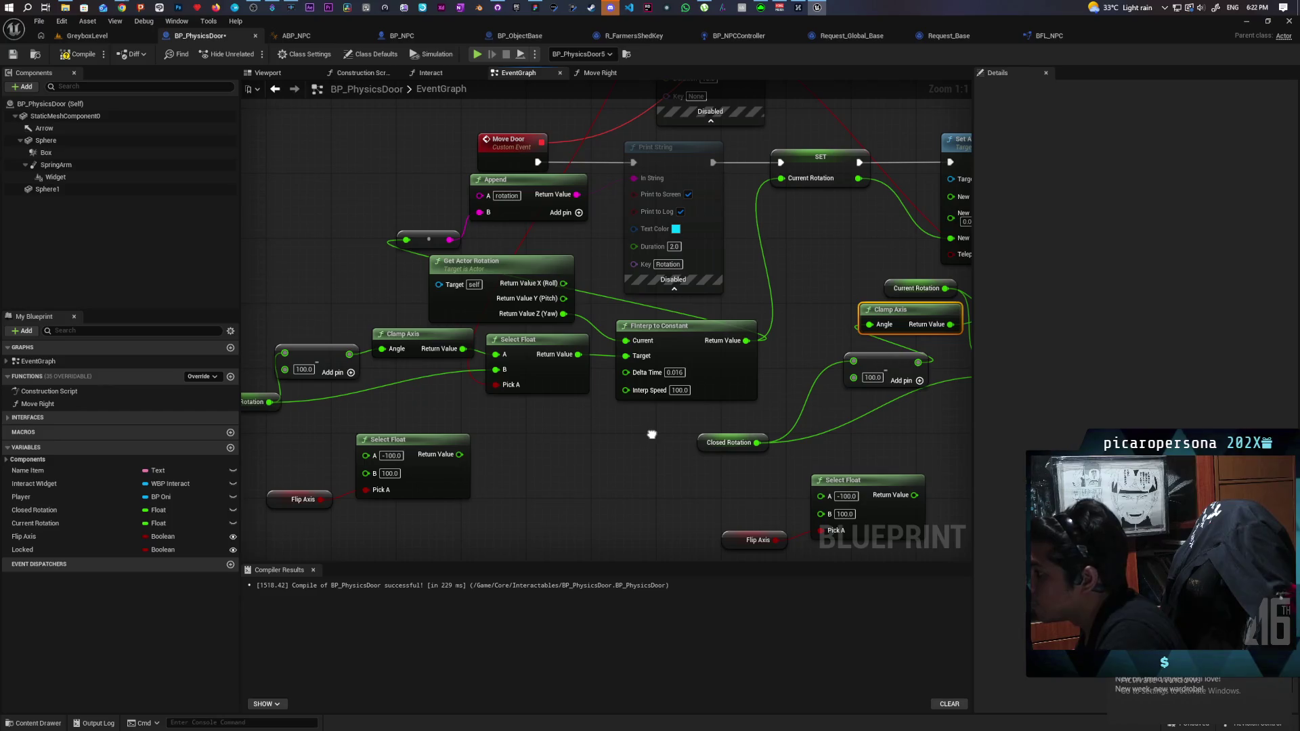
pyautogui.click(86, 35)
# Start Play-in-Editor and walk the character past the bushes and blue gate to the buildings.
pyautogui.click(252, 54)
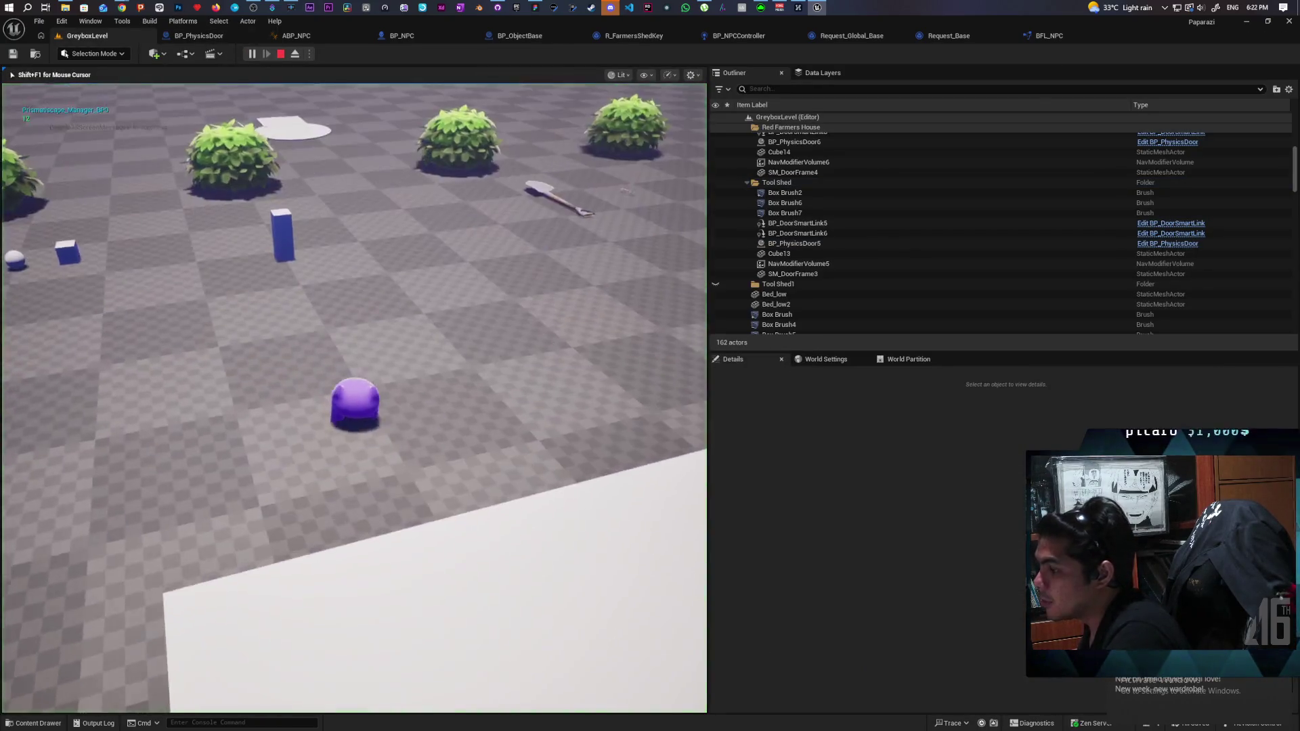
pyautogui.press('w')
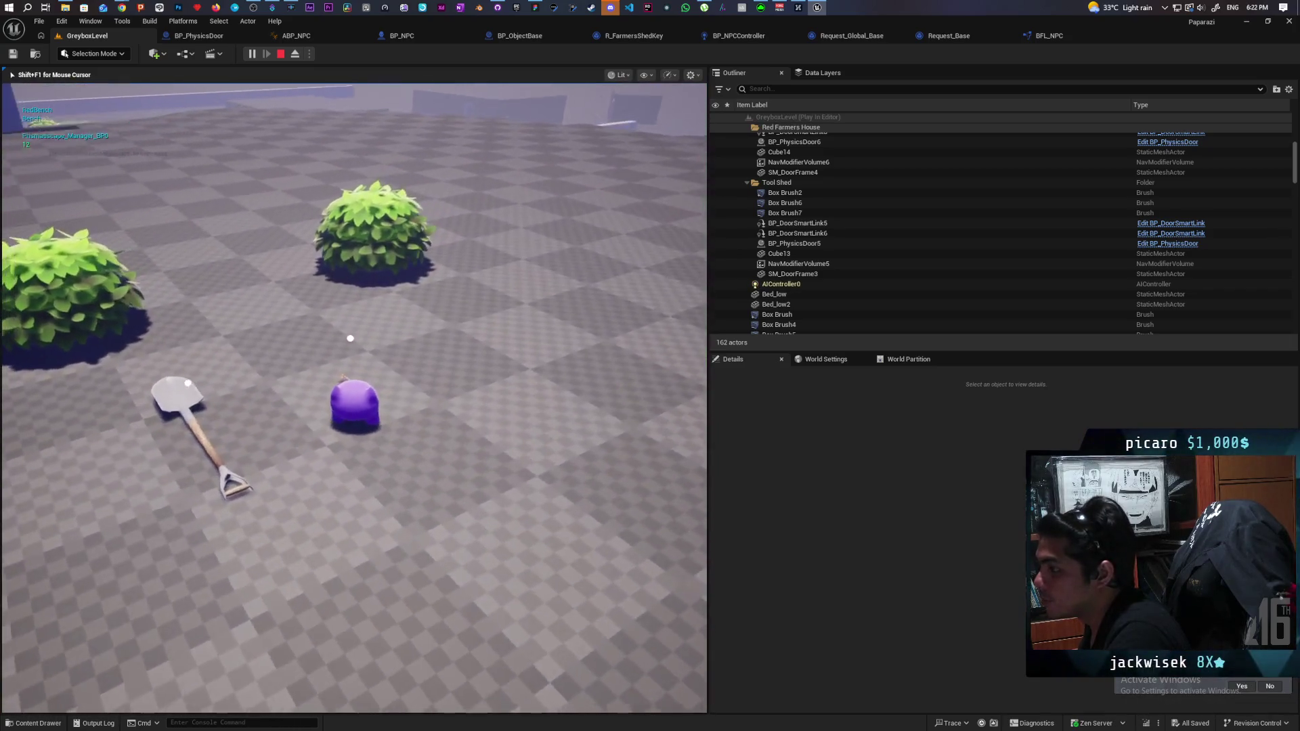
pyautogui.press('w')
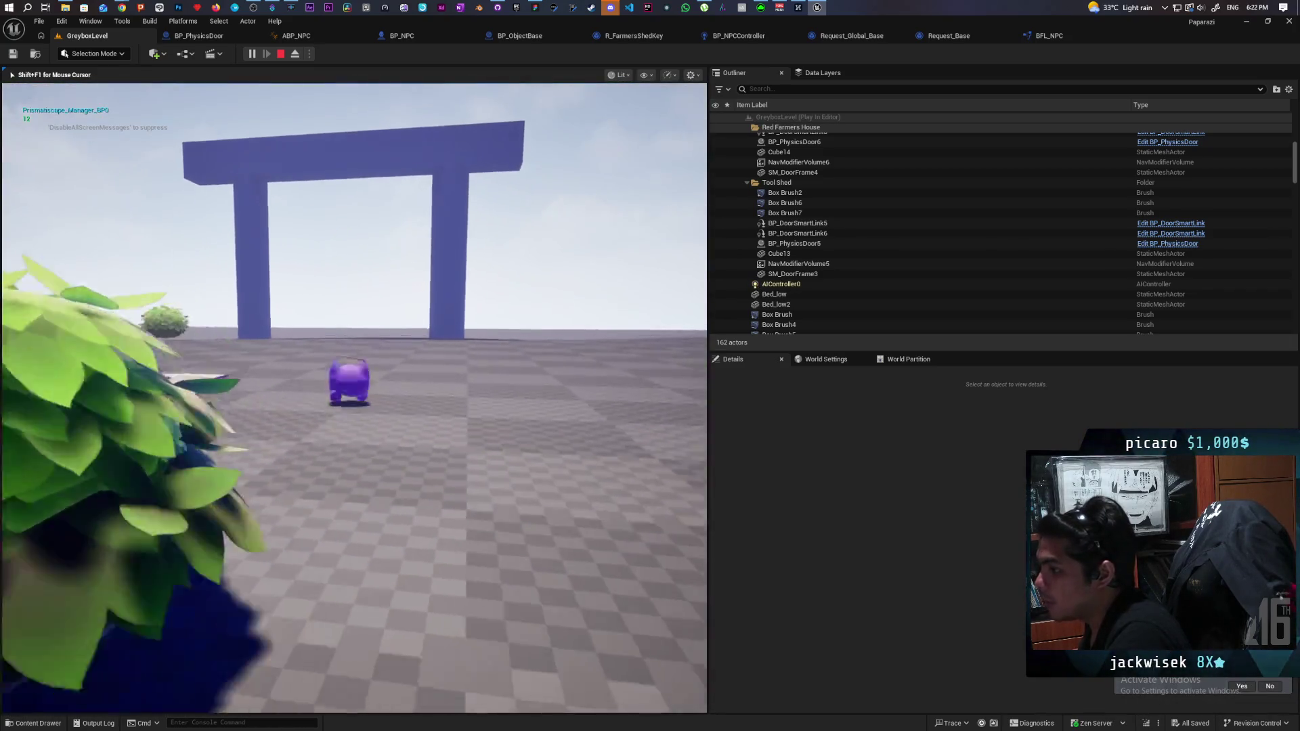
pyautogui.press('w')
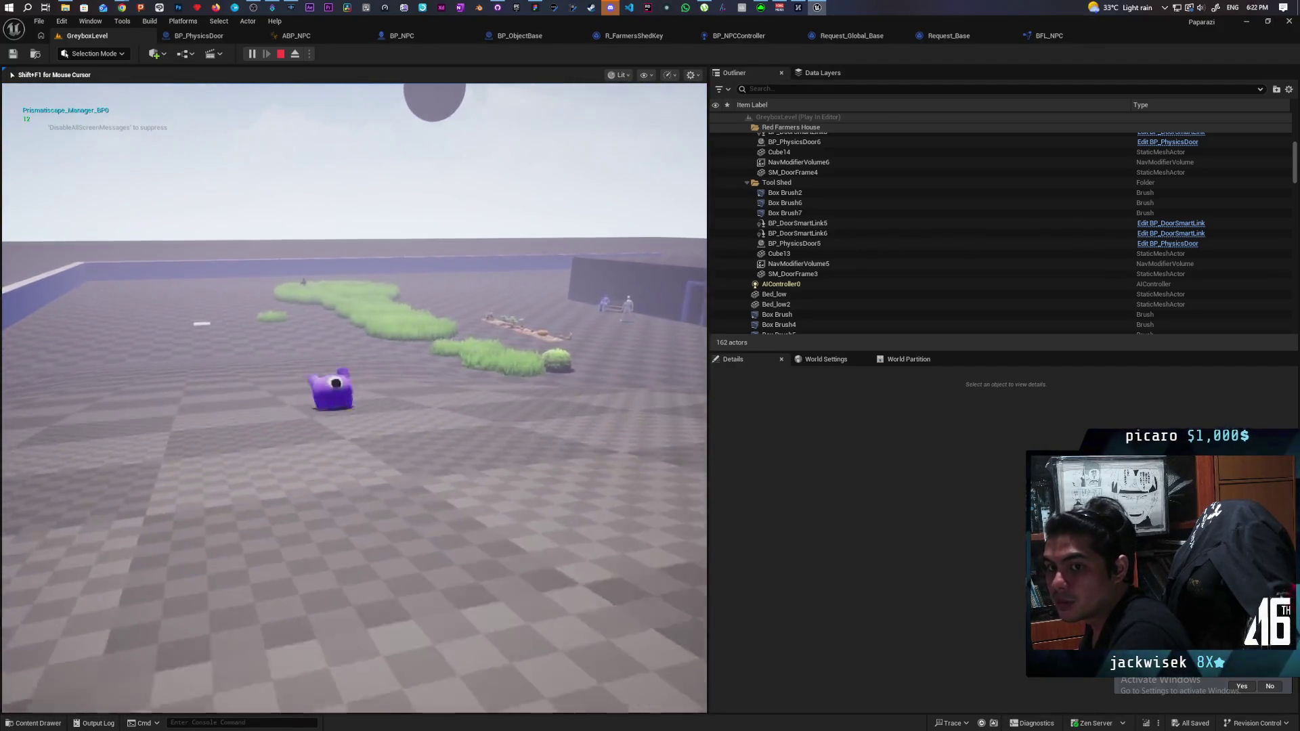
pyautogui.press('w')
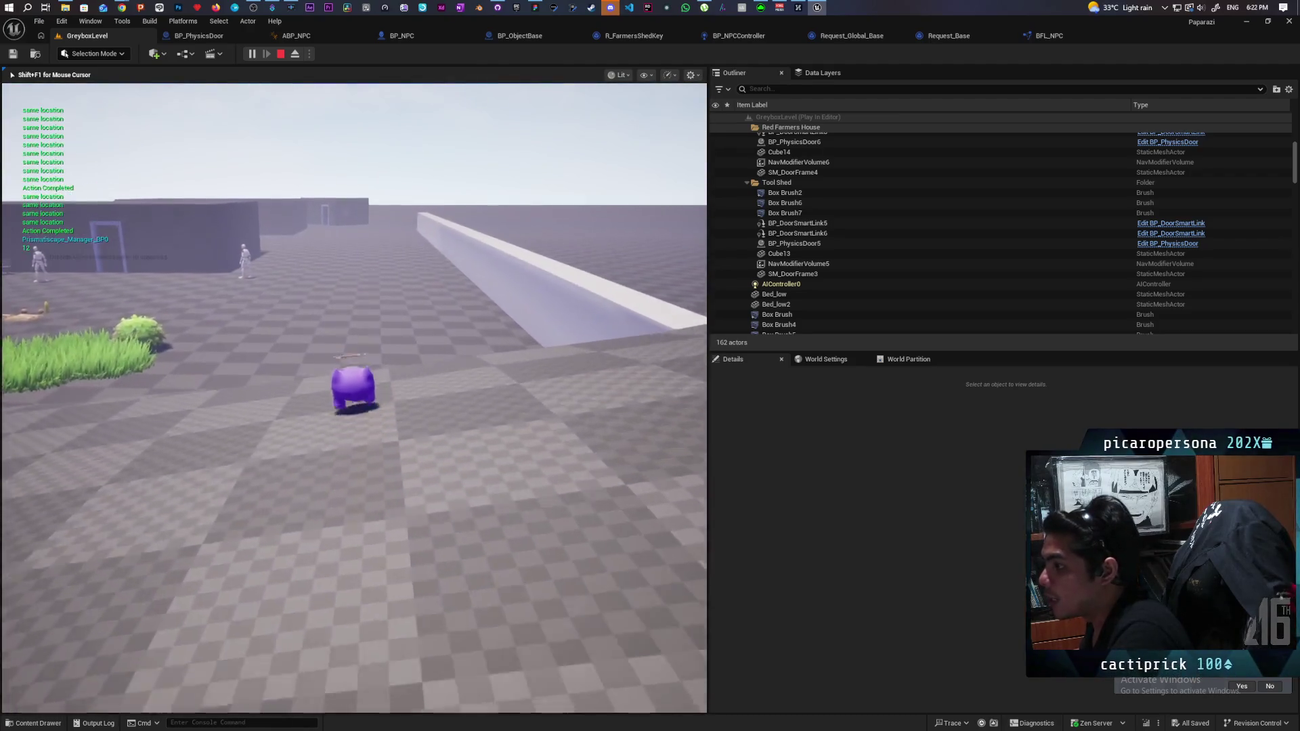
pyautogui.press('w')
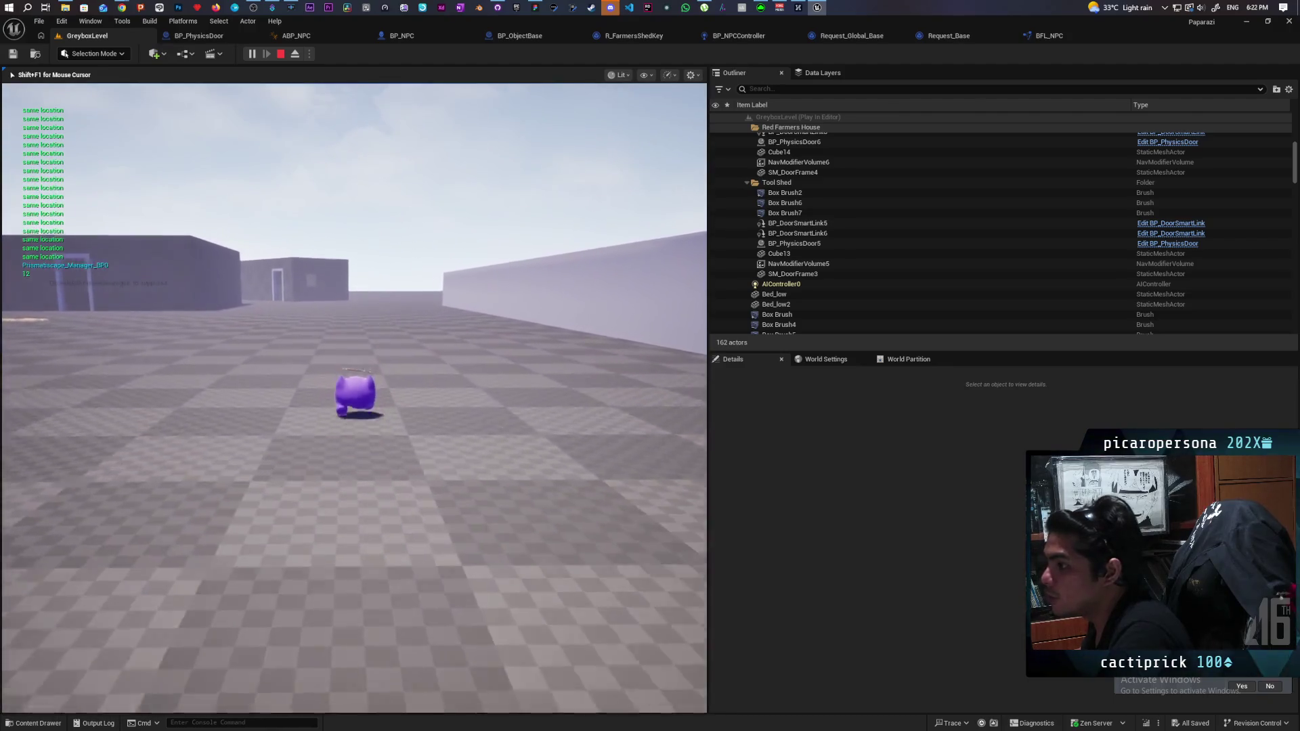
pyautogui.press('w')
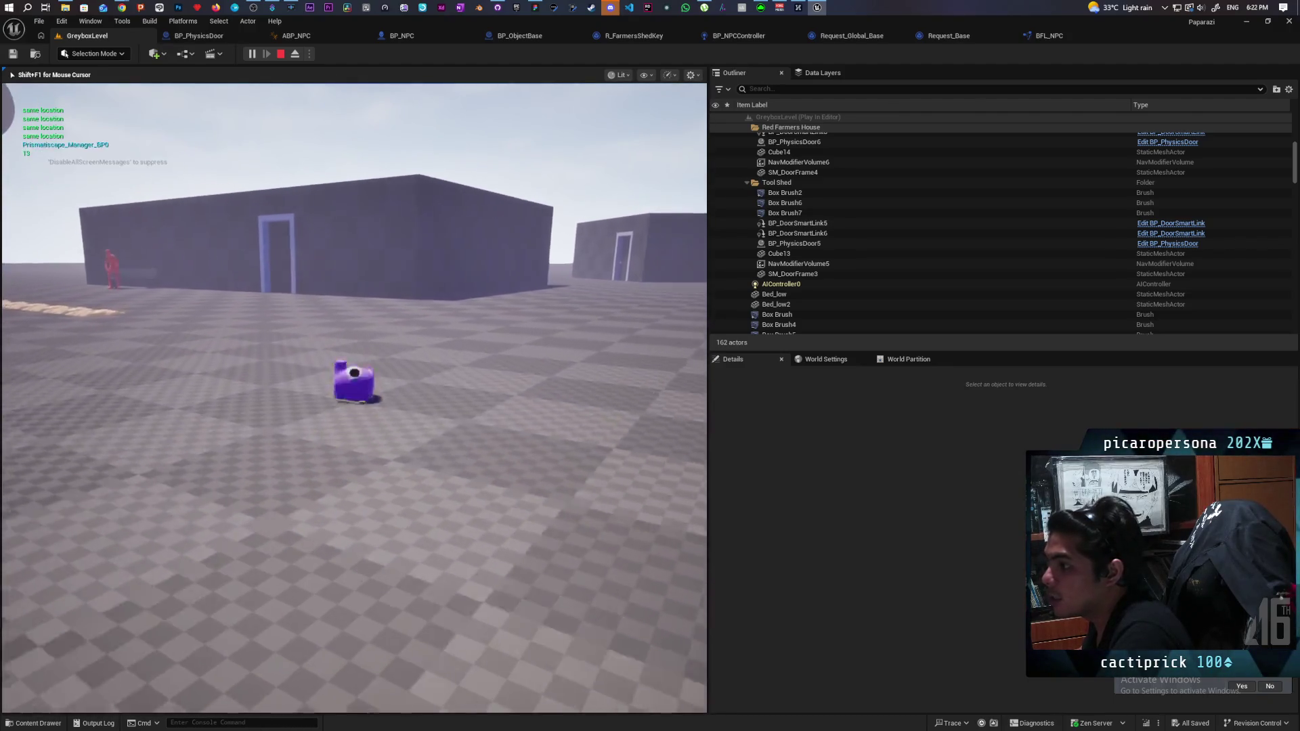
pyautogui.press('w')
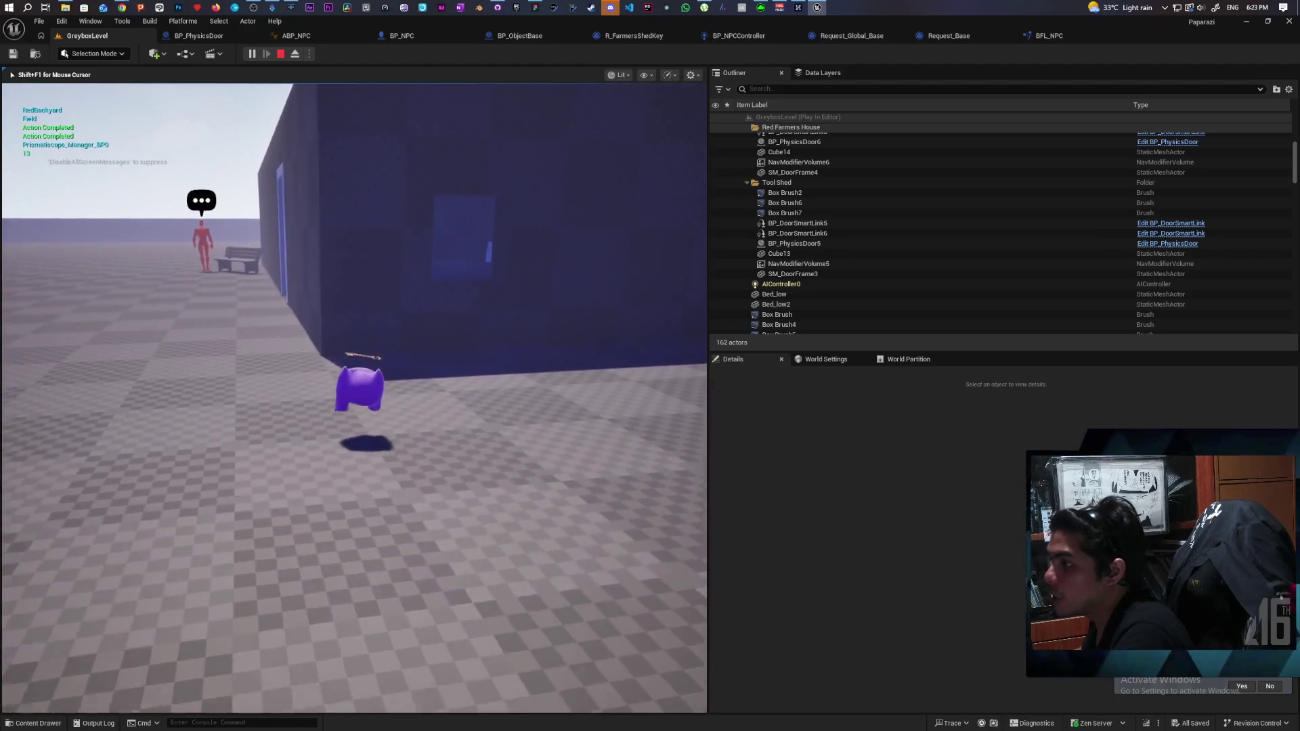
pyautogui.press('w')
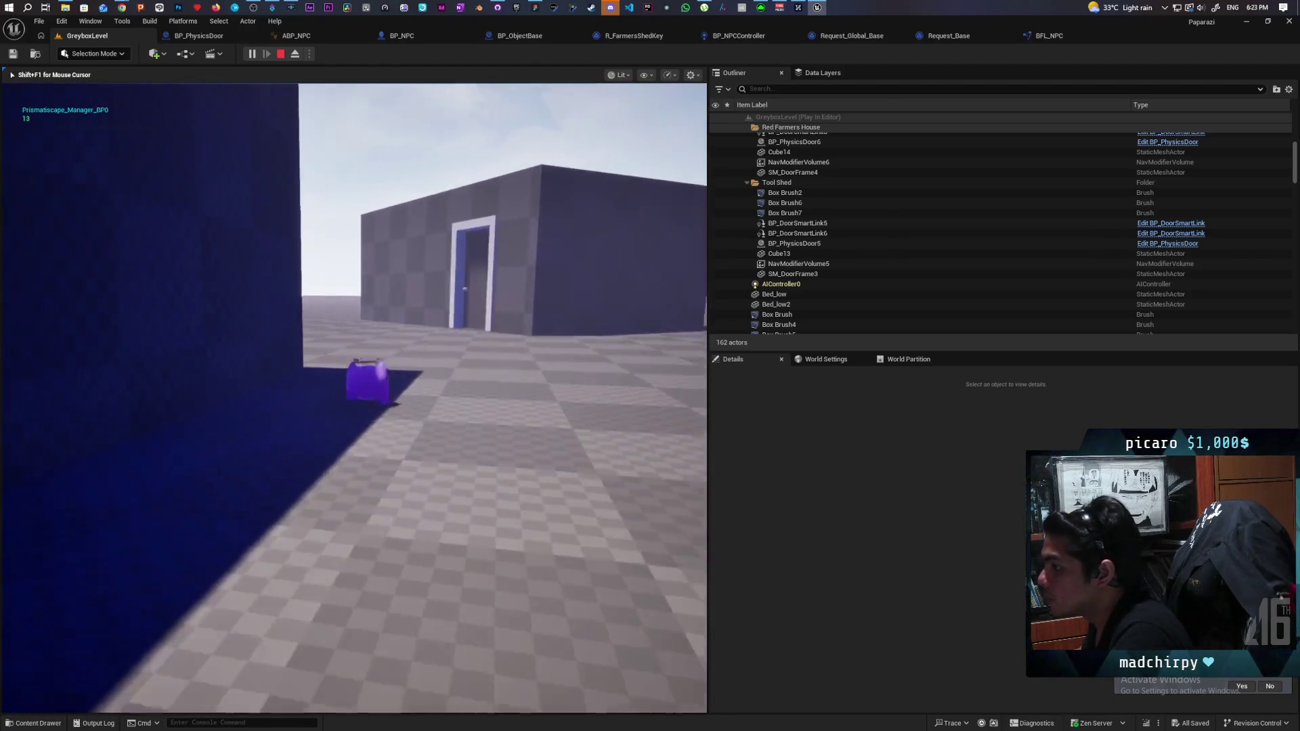
# Jump along the dark wall to the shed door by the NPC, then stop playing.
pyautogui.press('w')
pyautogui.press('space')
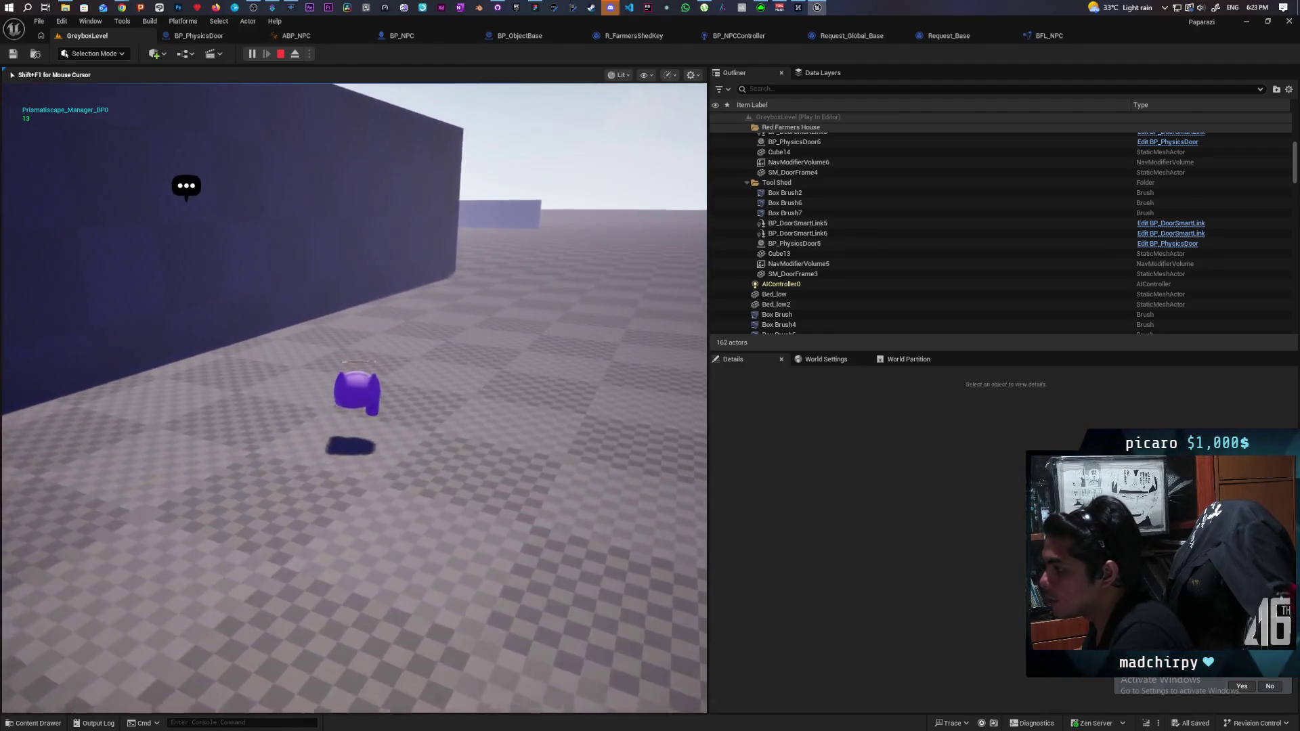
pyautogui.press('w')
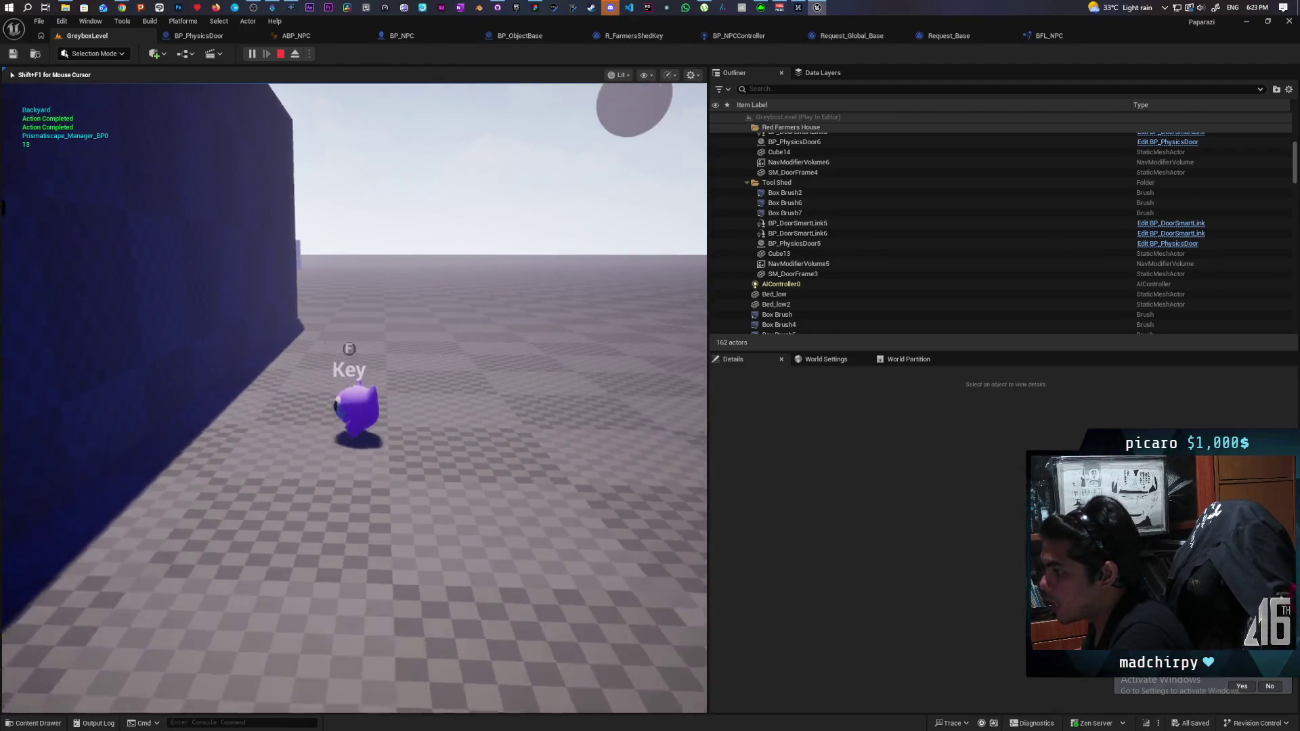
pyautogui.press('w')
pyautogui.press('space')
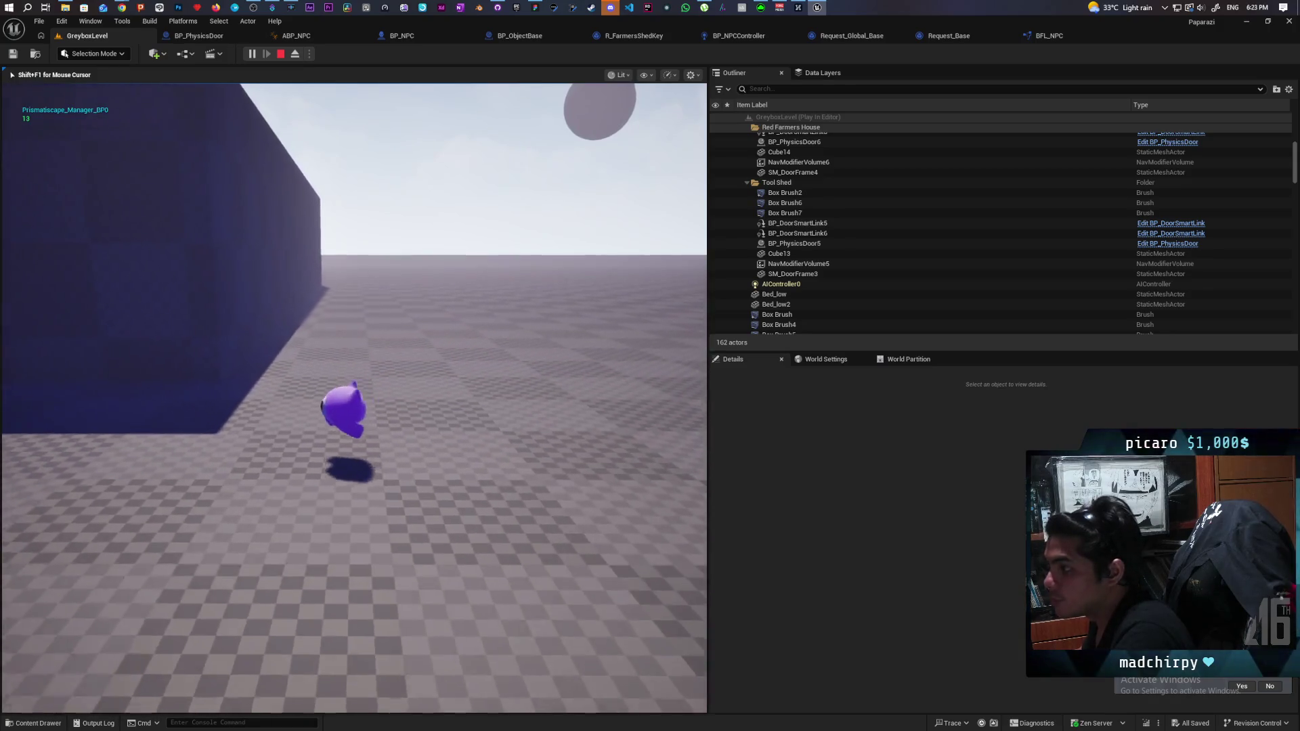
pyautogui.press('w')
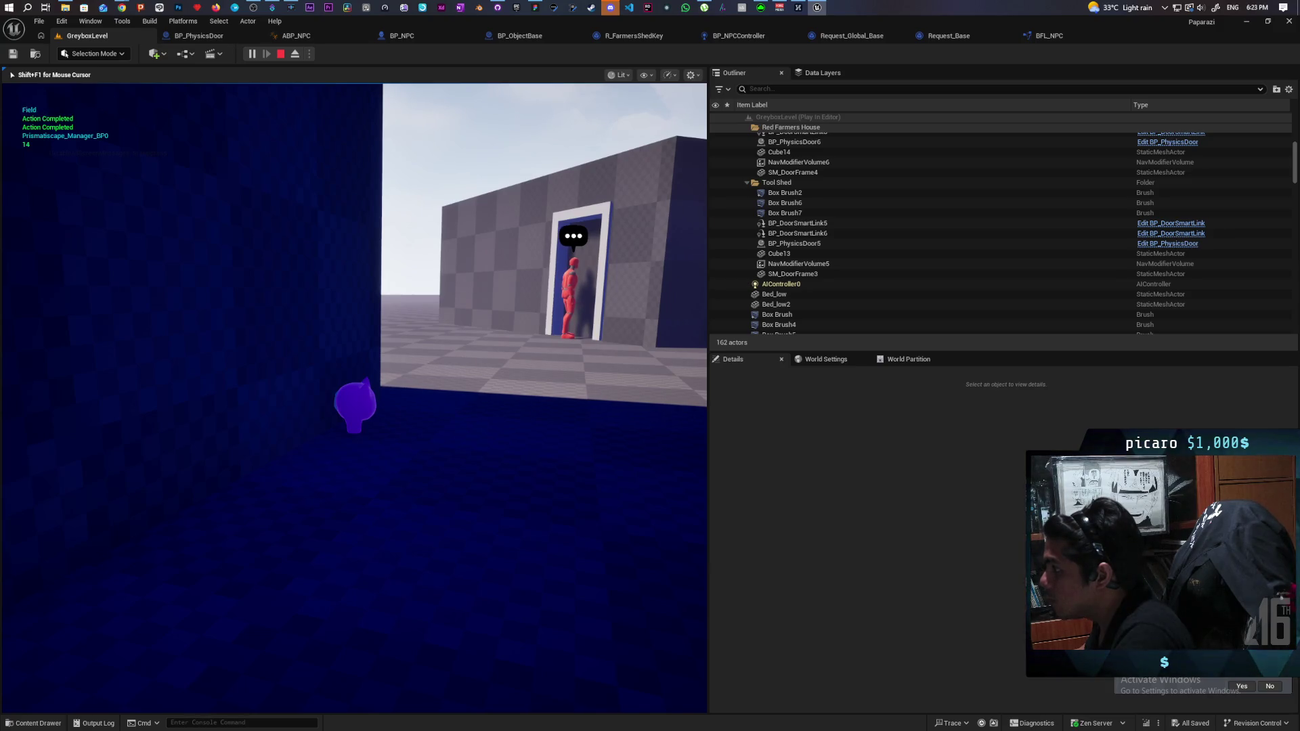
pyautogui.press('w')
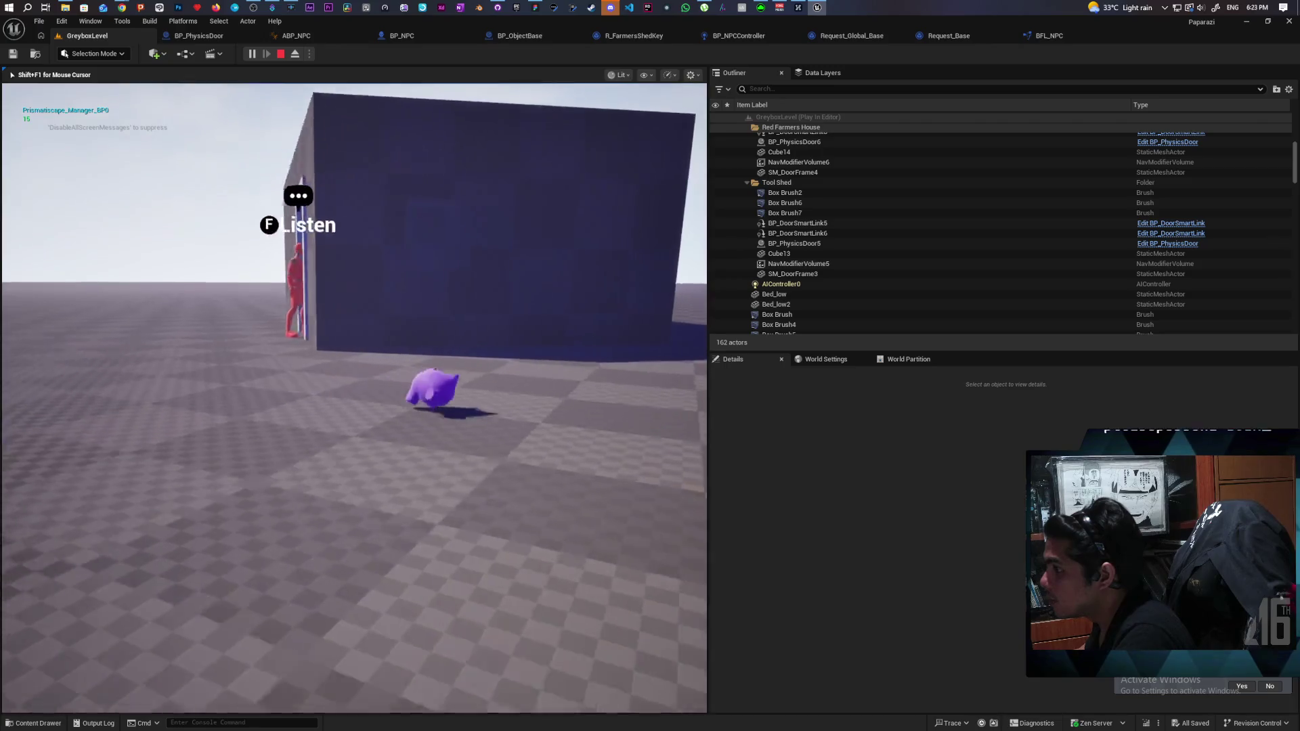
pyautogui.press('w')
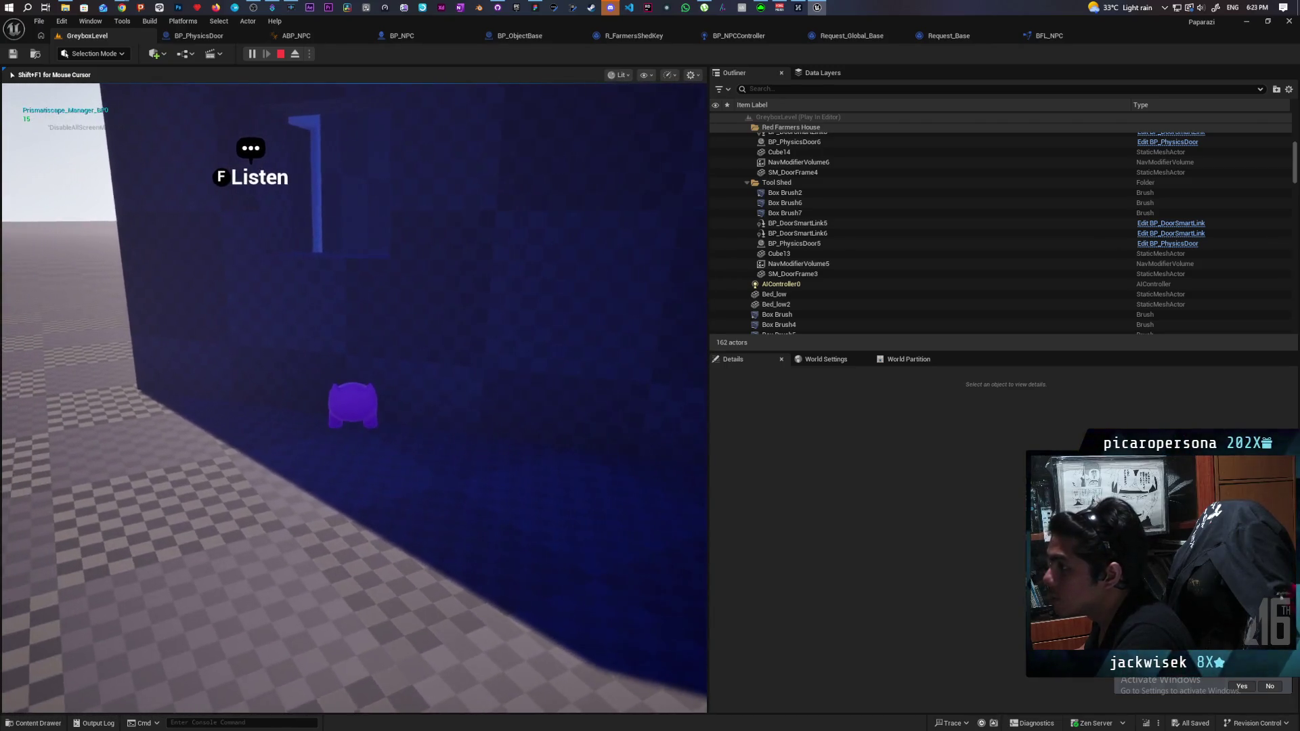
pyautogui.press('a')
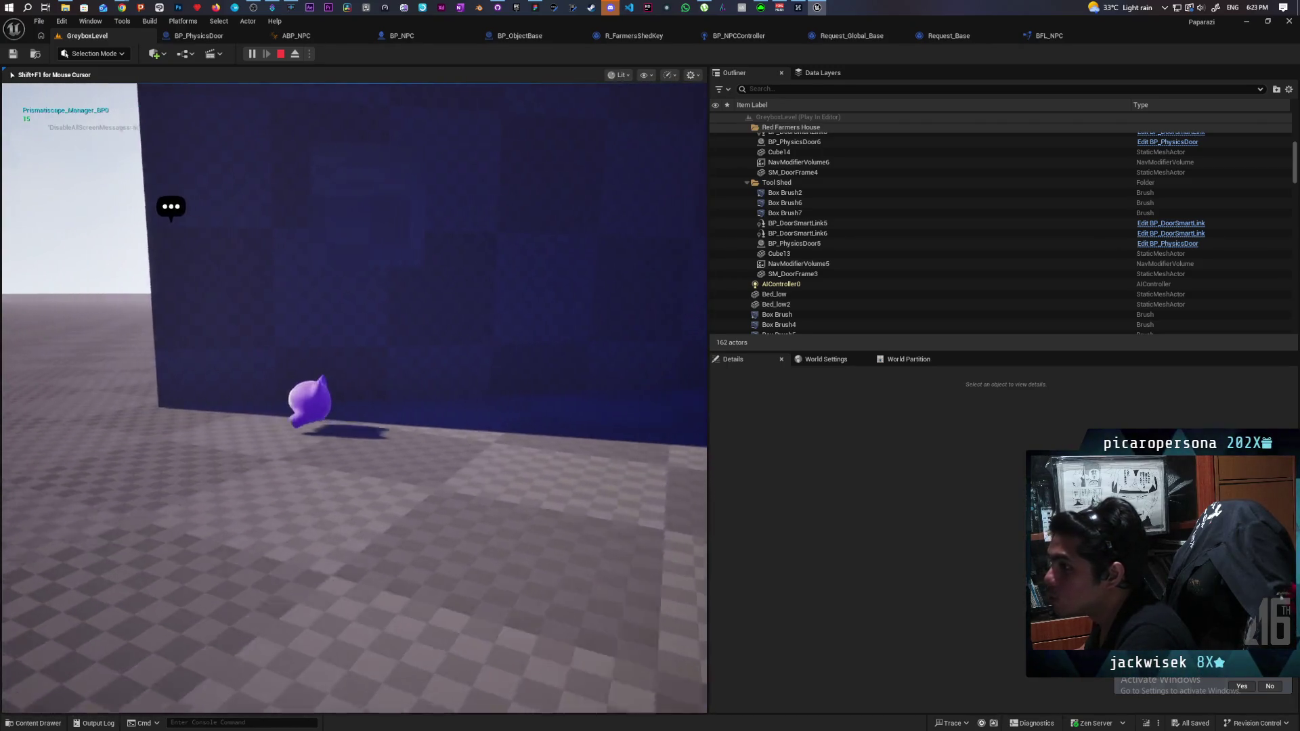
pyautogui.press('w')
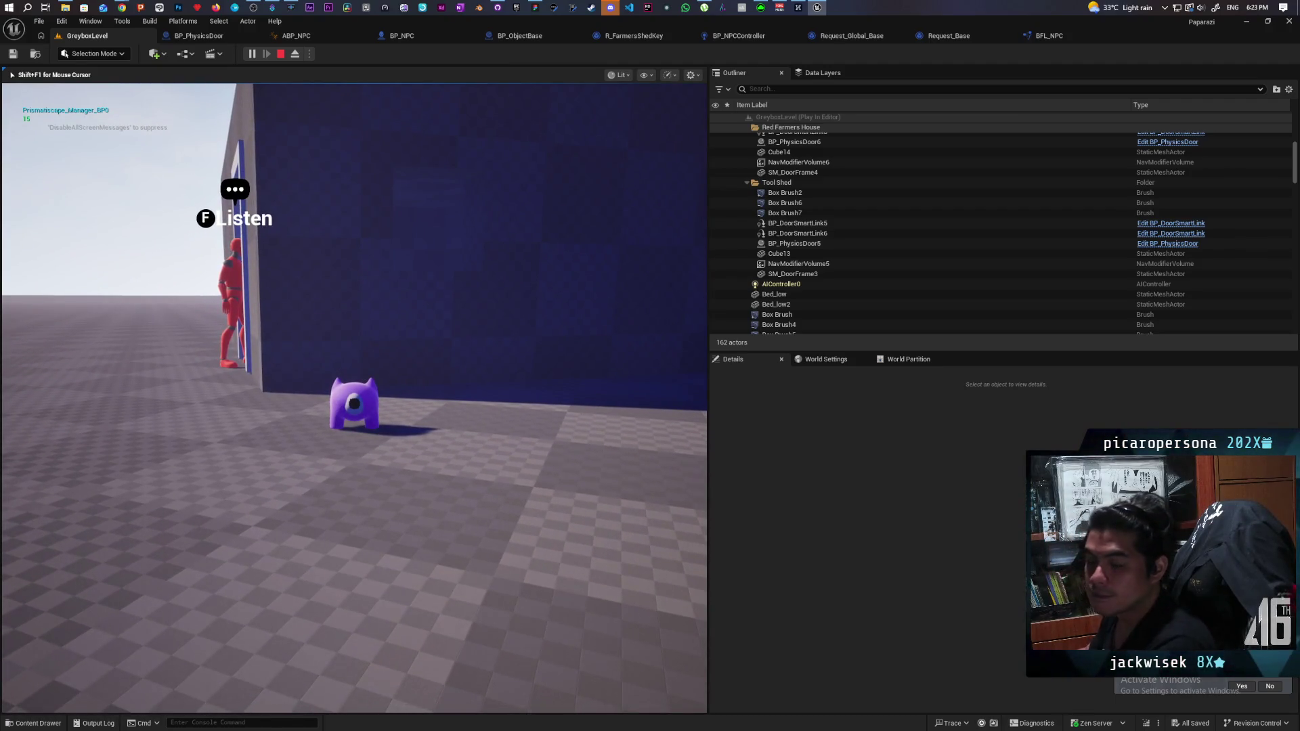
pyautogui.press('Escape')
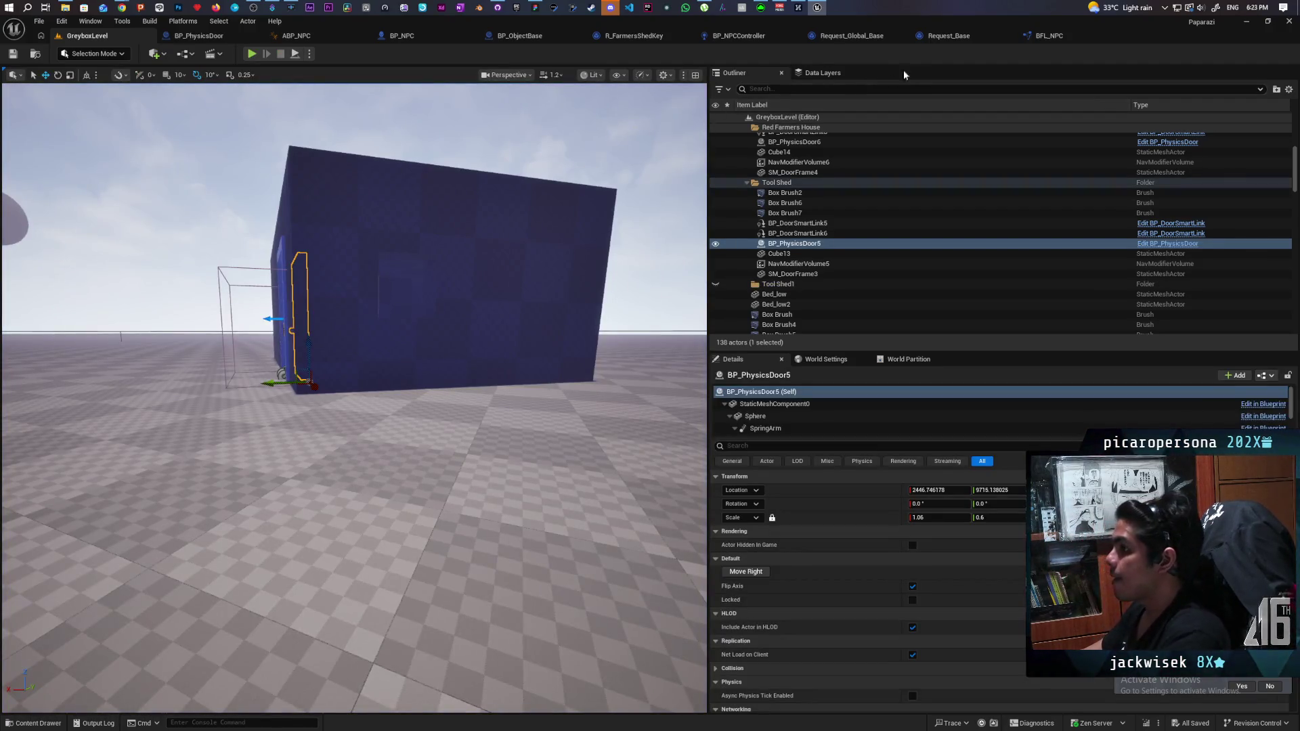
pyautogui.click(1047, 35)
pyautogui.click(955, 37)
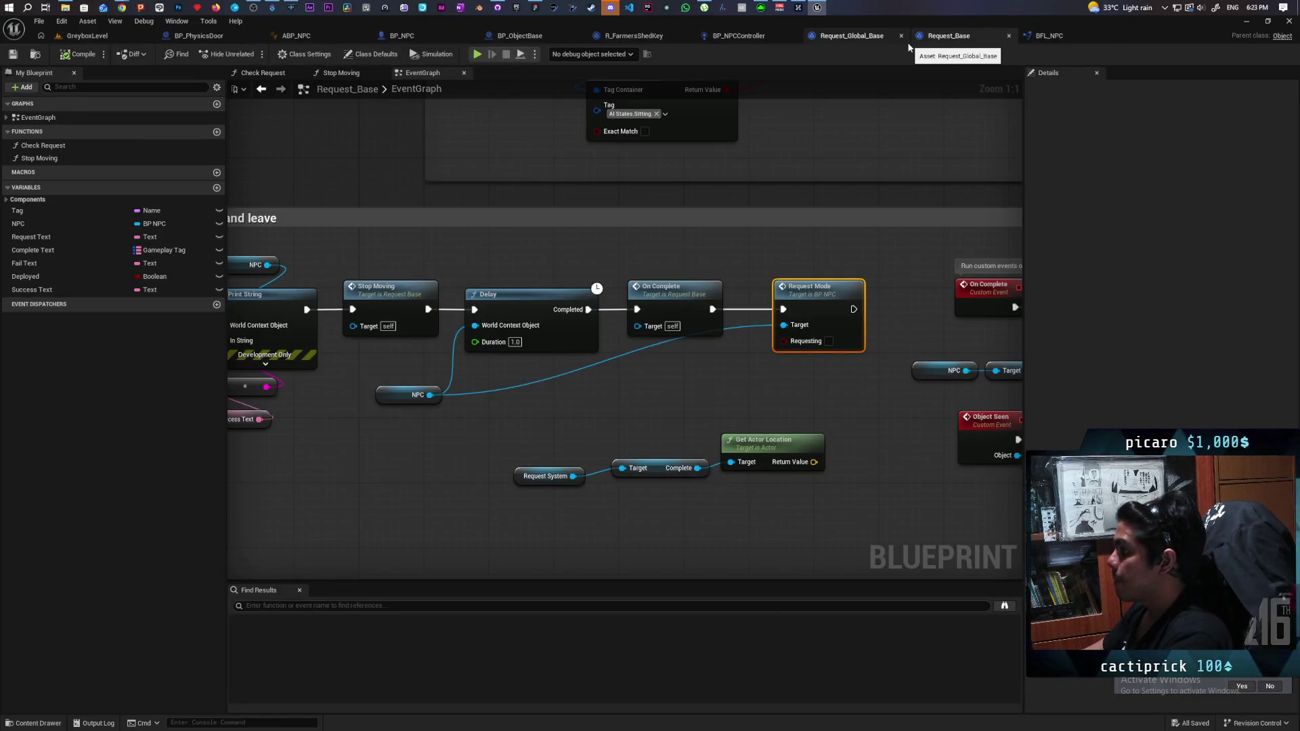
pyautogui.click(429, 37)
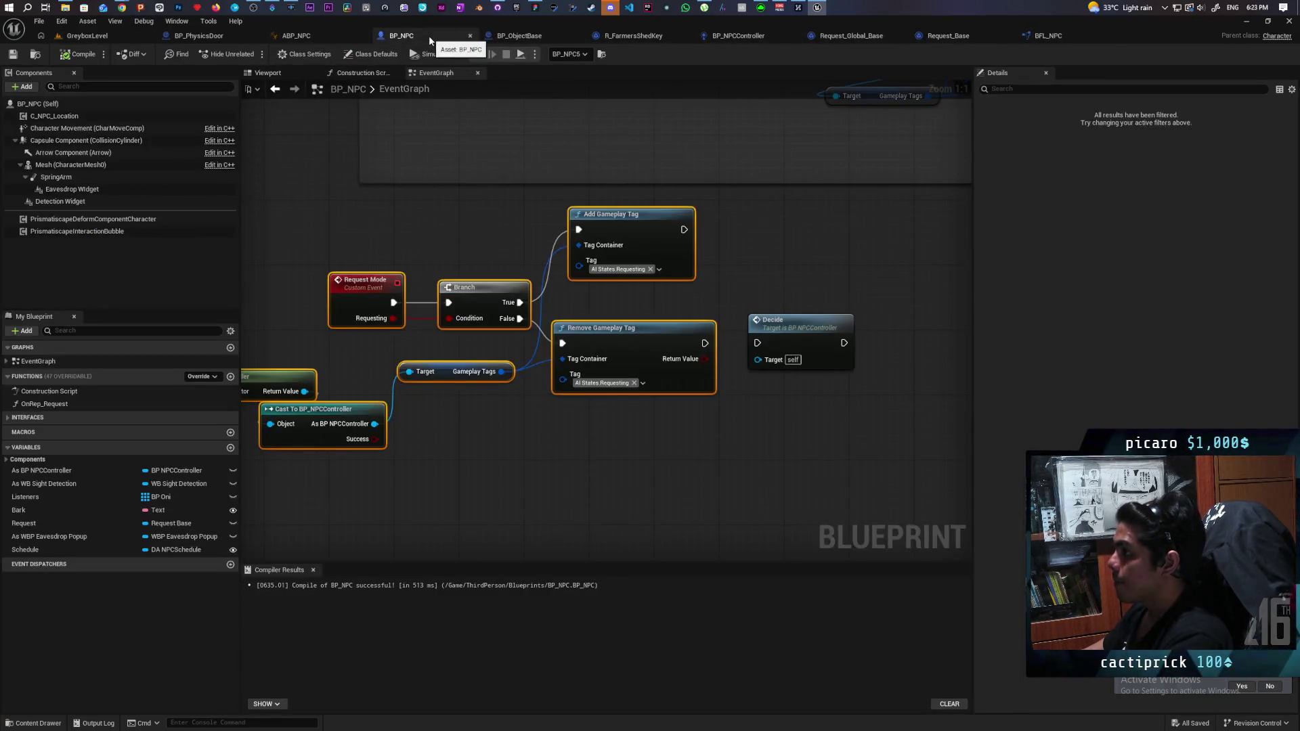
pyautogui.moveTo(528, 427)
pyautogui.mouseDown()
pyautogui.moveTo(764, 398)
pyautogui.moveTo(528, 368)
pyautogui.mouseUp()
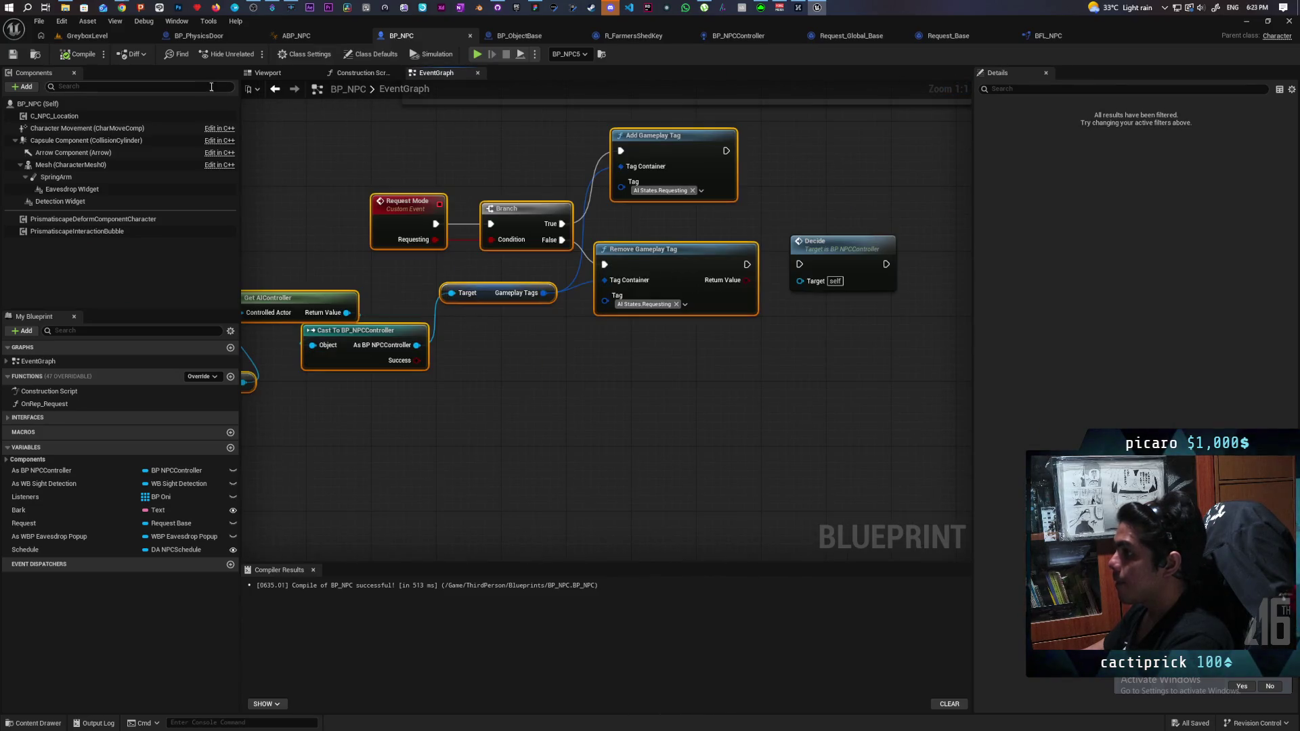
pyautogui.click(196, 37)
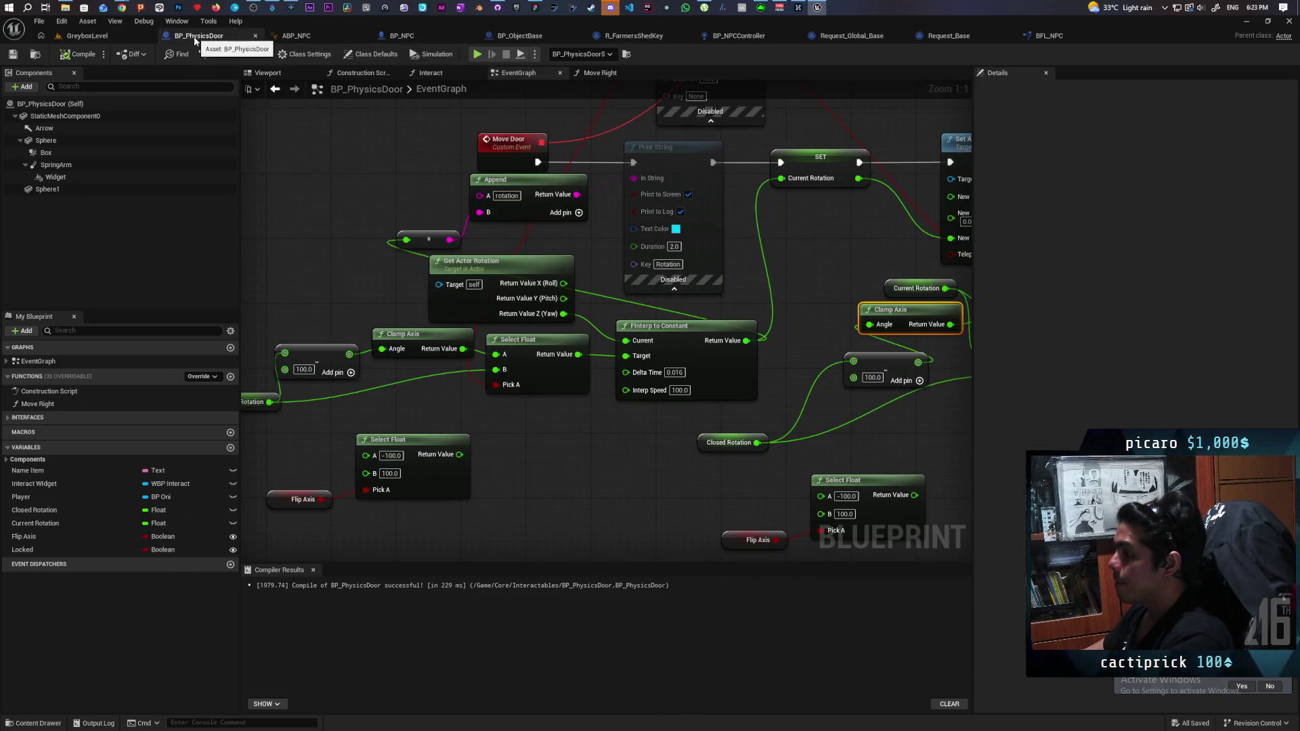
pyautogui.moveTo(560, 480)
pyautogui.mouseDown()
pyautogui.moveTo(650, 436)
pyautogui.moveTo(667, 408)
pyautogui.moveTo(633, 453)
pyautogui.moveTo(660, 425)
pyautogui.mouseUp()
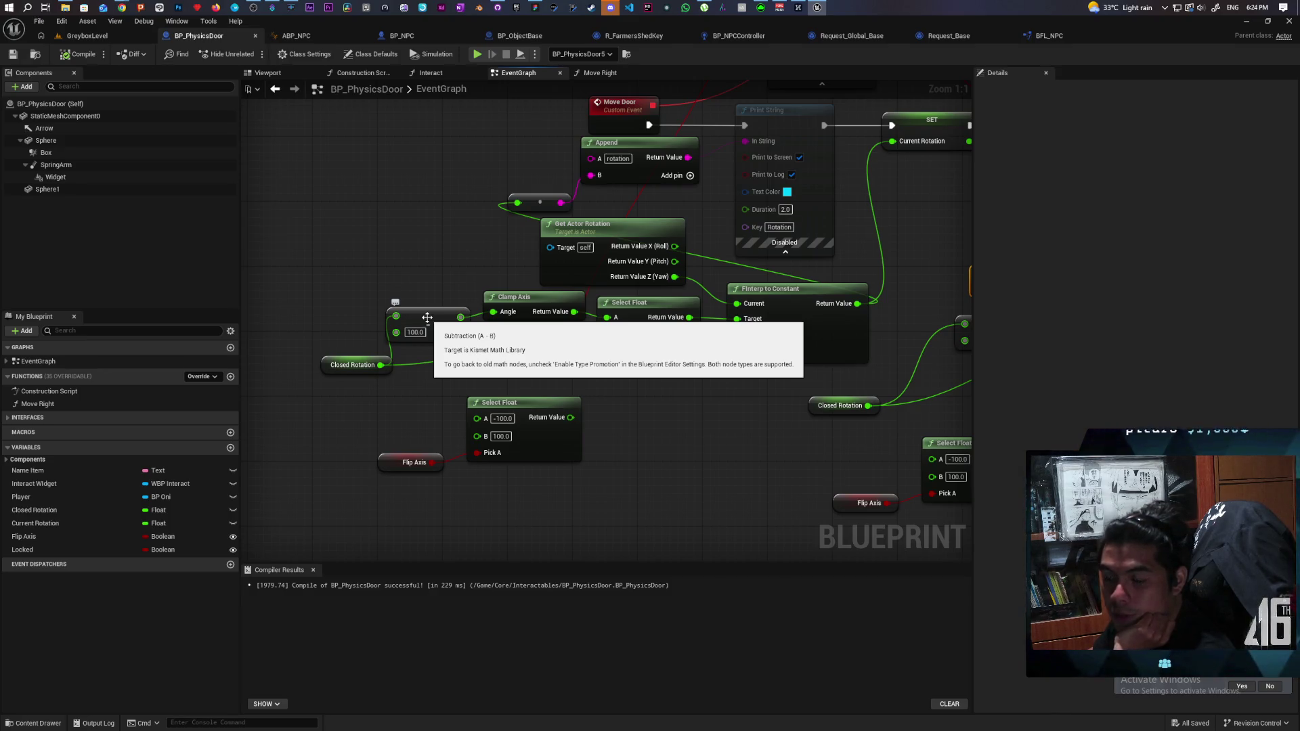
pyautogui.scroll(1, 546, 336)
pyautogui.click(519, 302)
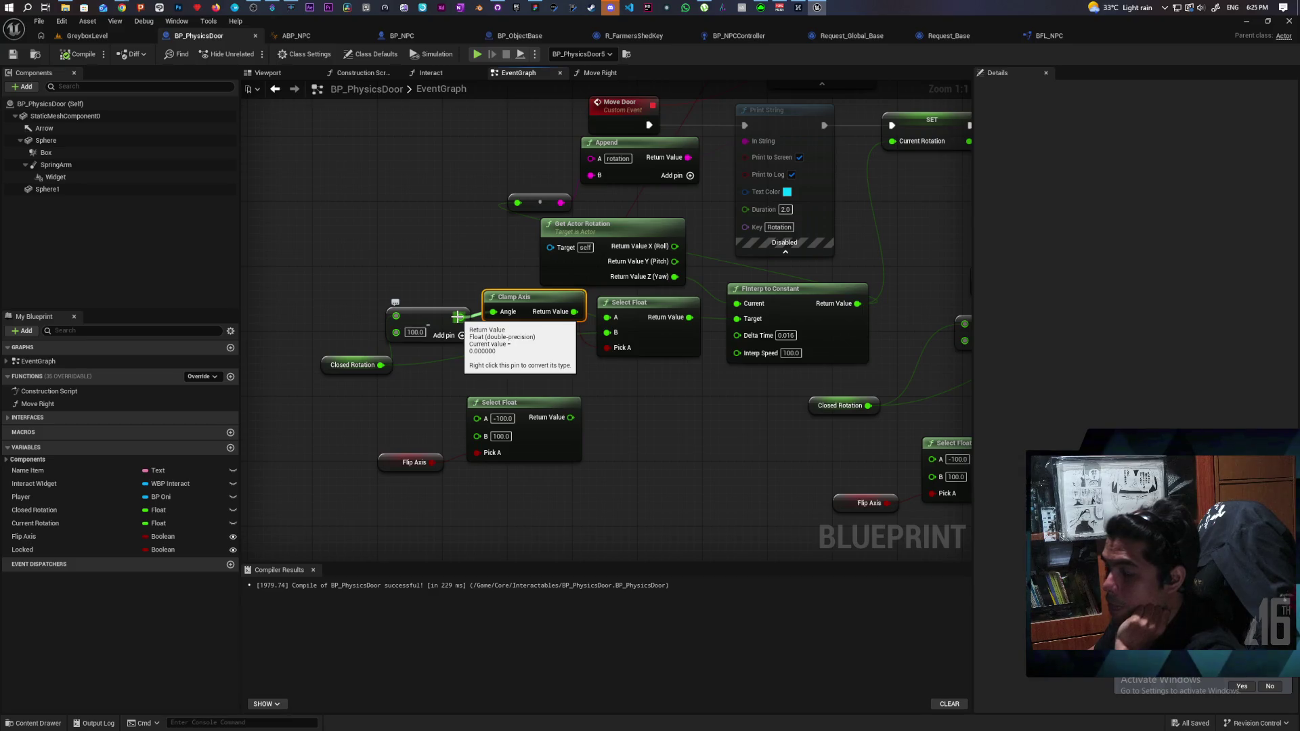
pyautogui.keyDown('alt'); pyautogui.click(458, 316); pyautogui.keyUp('alt')
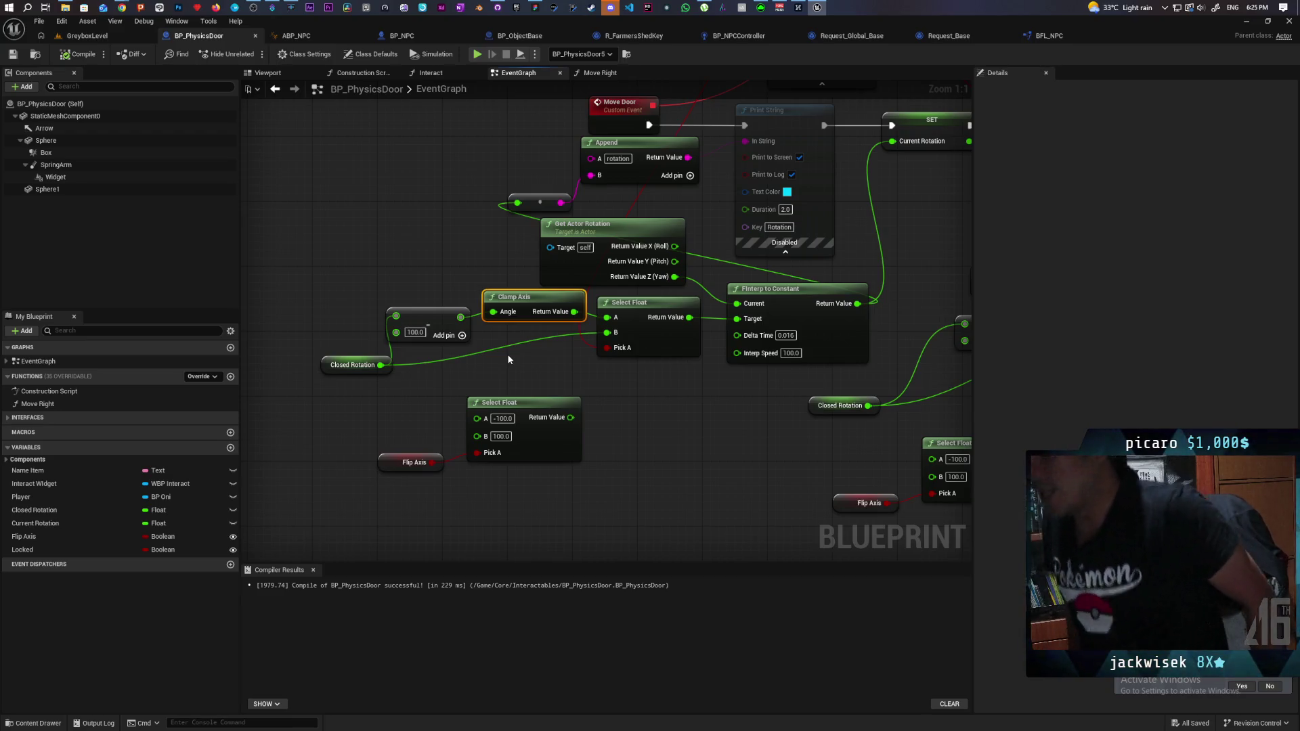
# Select the Closed Rotation getter and the subtraction node.
pyautogui.moveTo(334, 392)
pyautogui.mouseDown()
pyautogui.moveTo(355, 351)
pyautogui.moveTo(412, 388)
pyautogui.mouseUp()
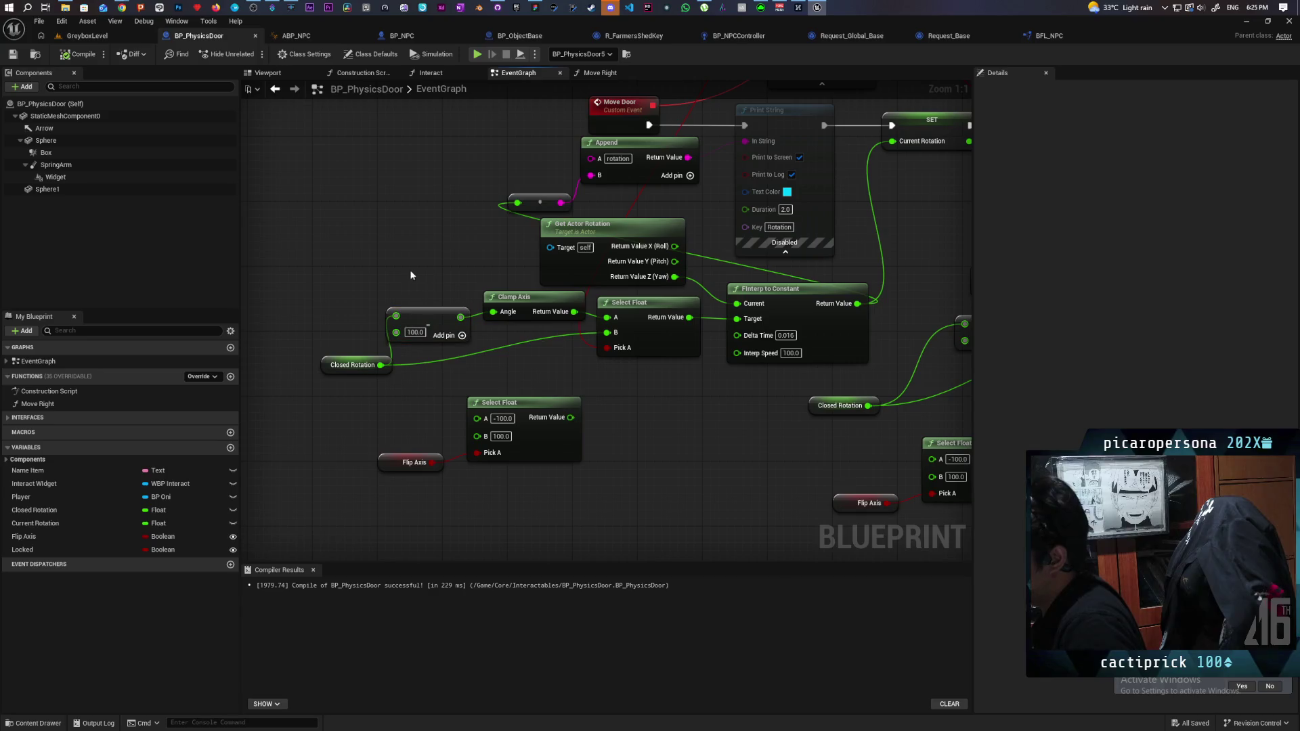
pyautogui.click(370, 368)
pyautogui.click(446, 331)
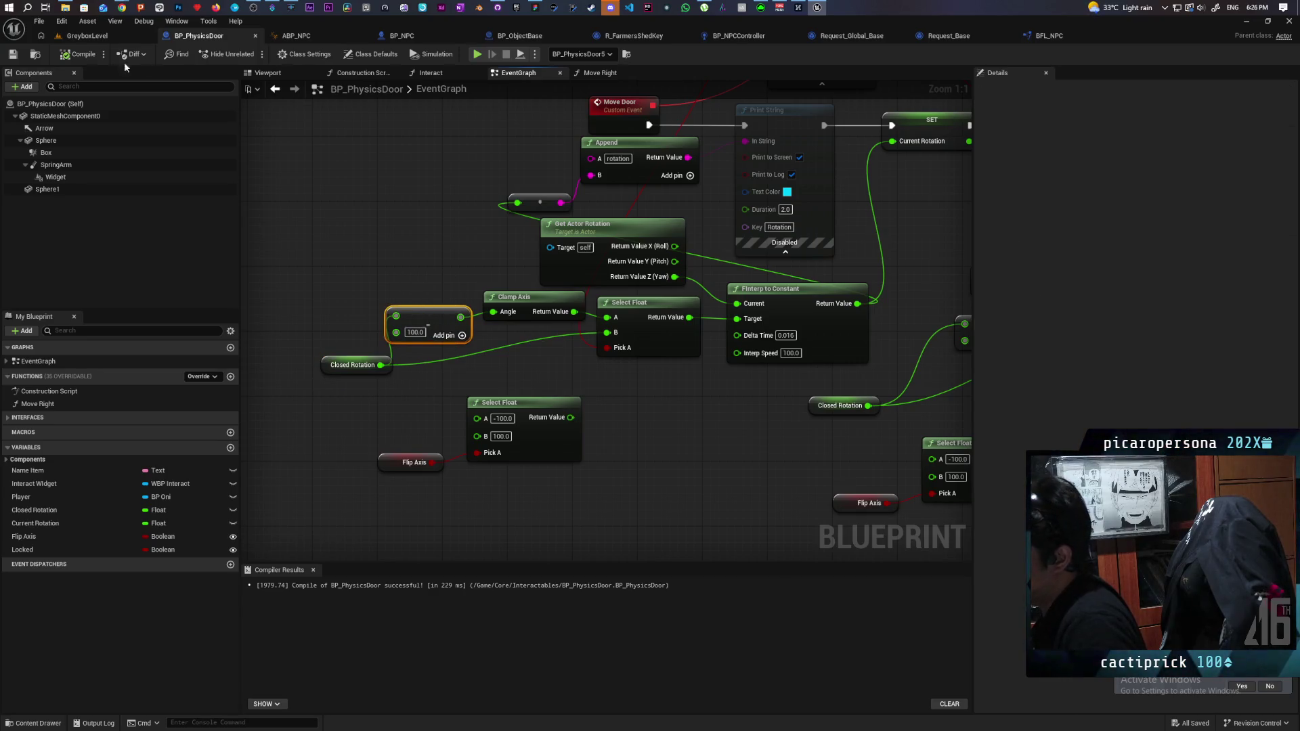
# Focus BP_PhysicsDoor5, trigger Move Right to swing it open, then undo to close it.
pyautogui.click(103, 35)
pyautogui.press('f')
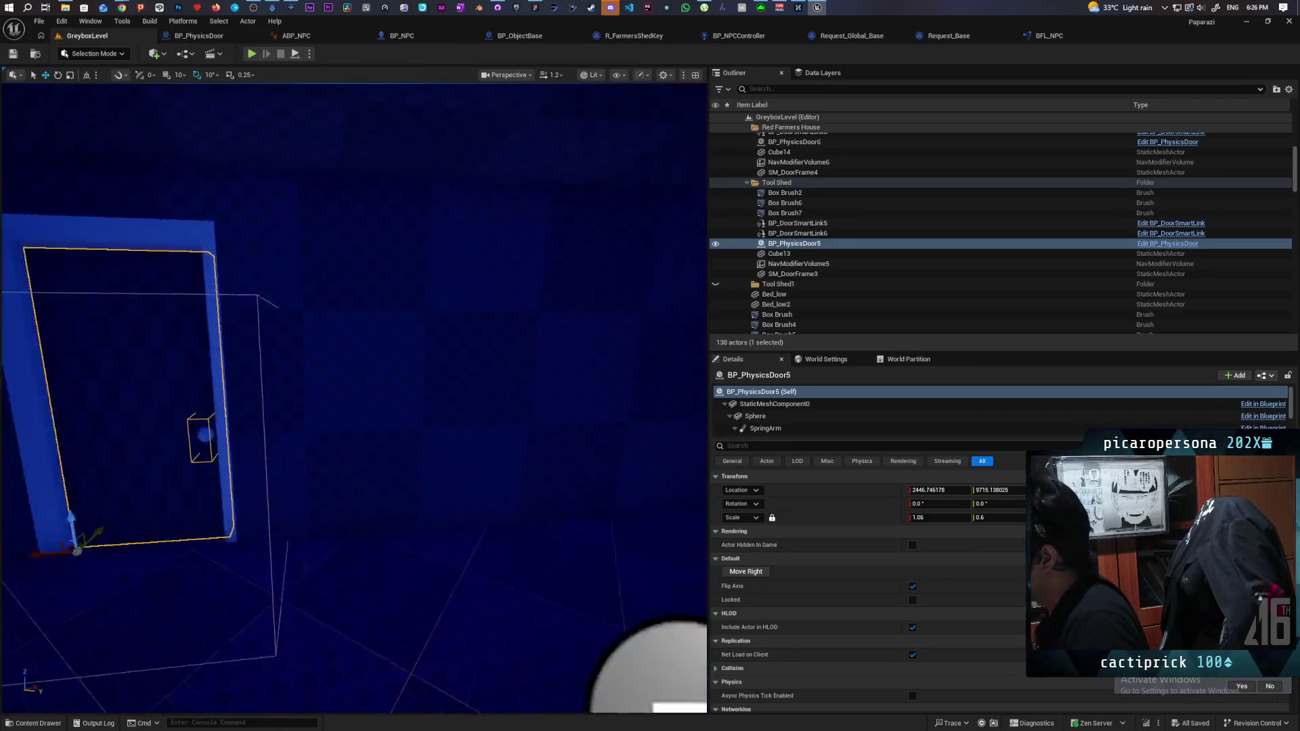
pyautogui.scroll(5, 516, 343)
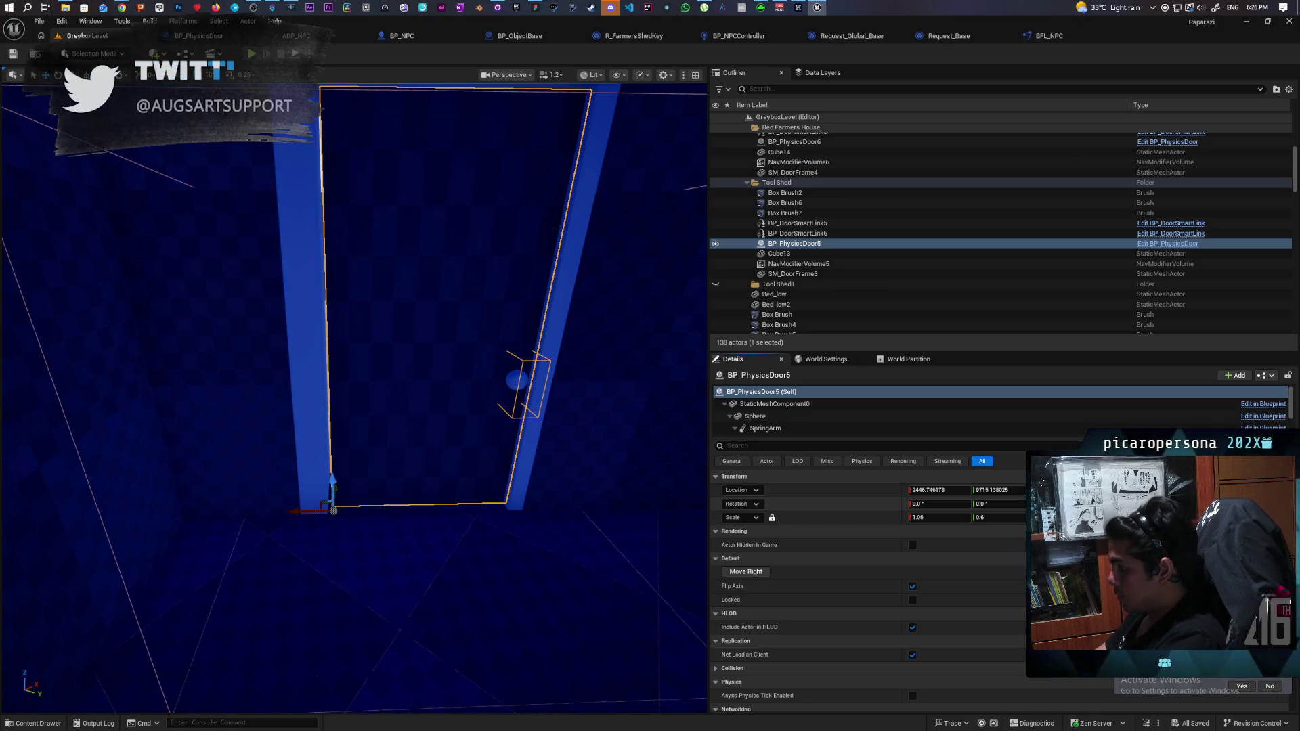
pyautogui.click(745, 572)
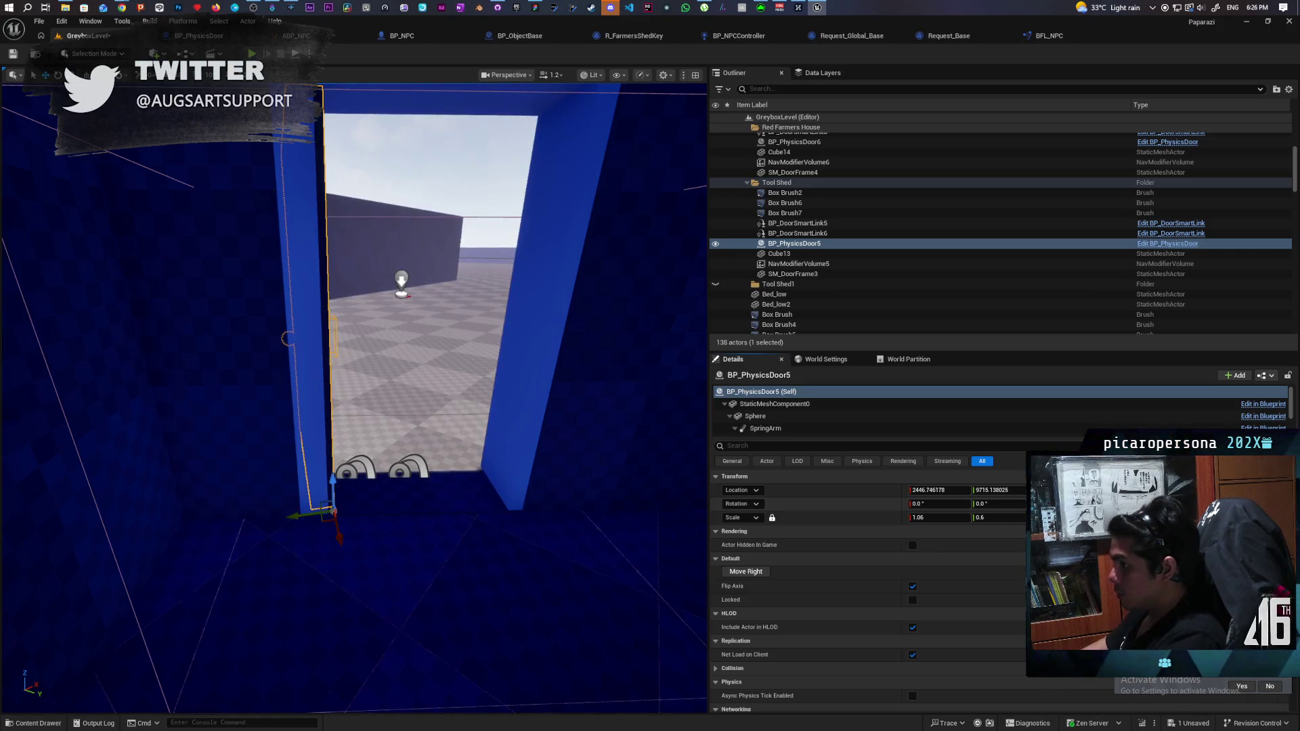
pyautogui.press('f')
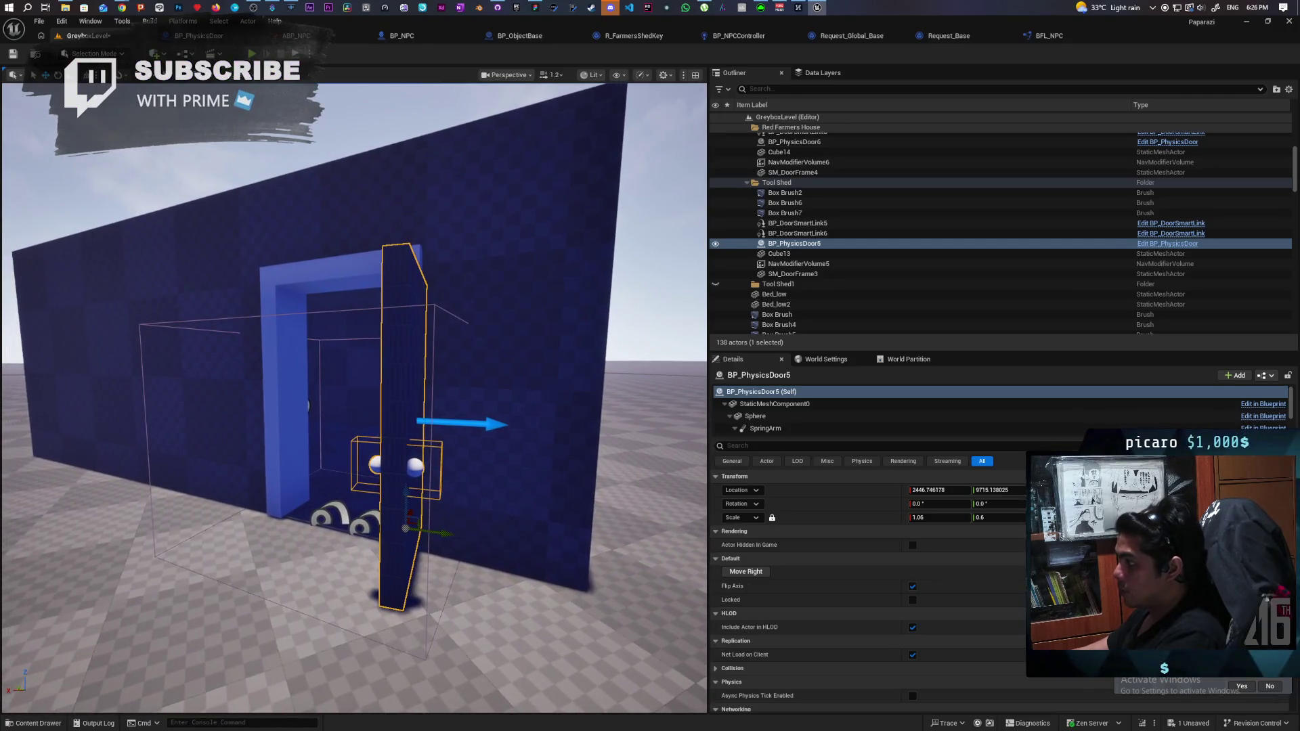
pyautogui.press('w')
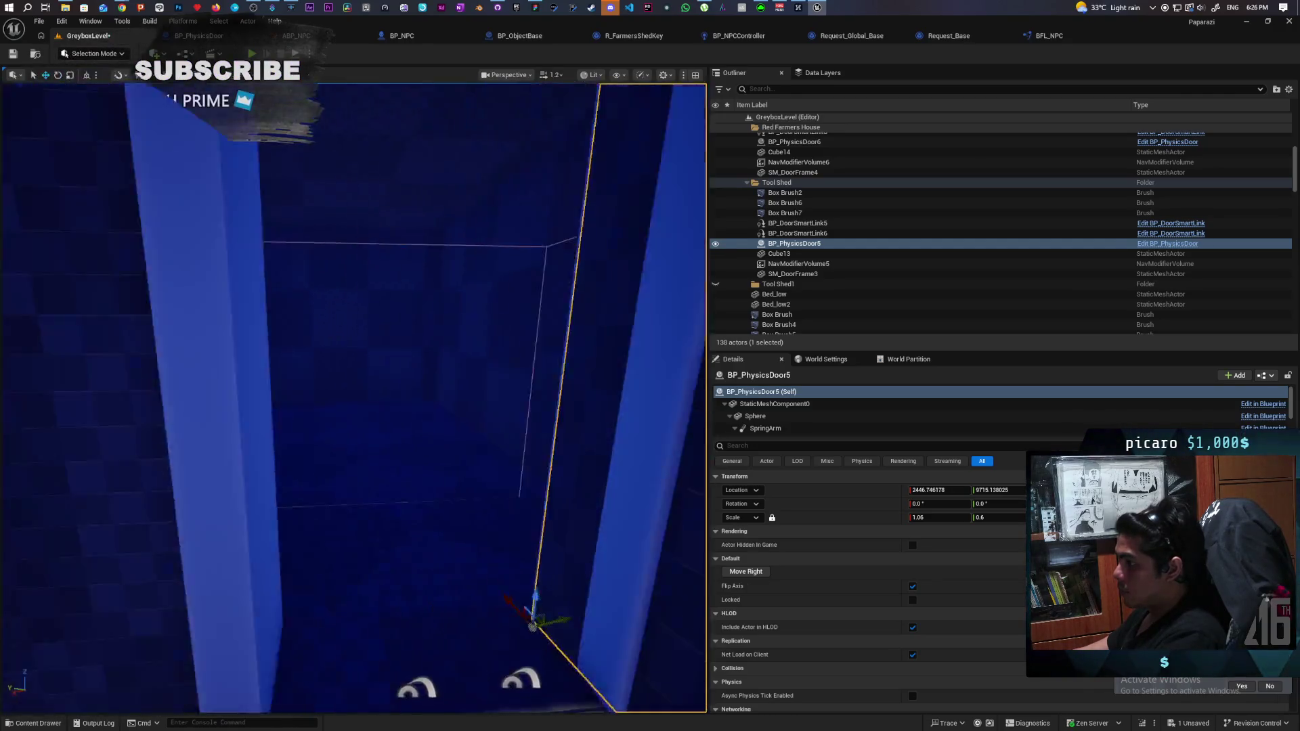
pyautogui.press('f')
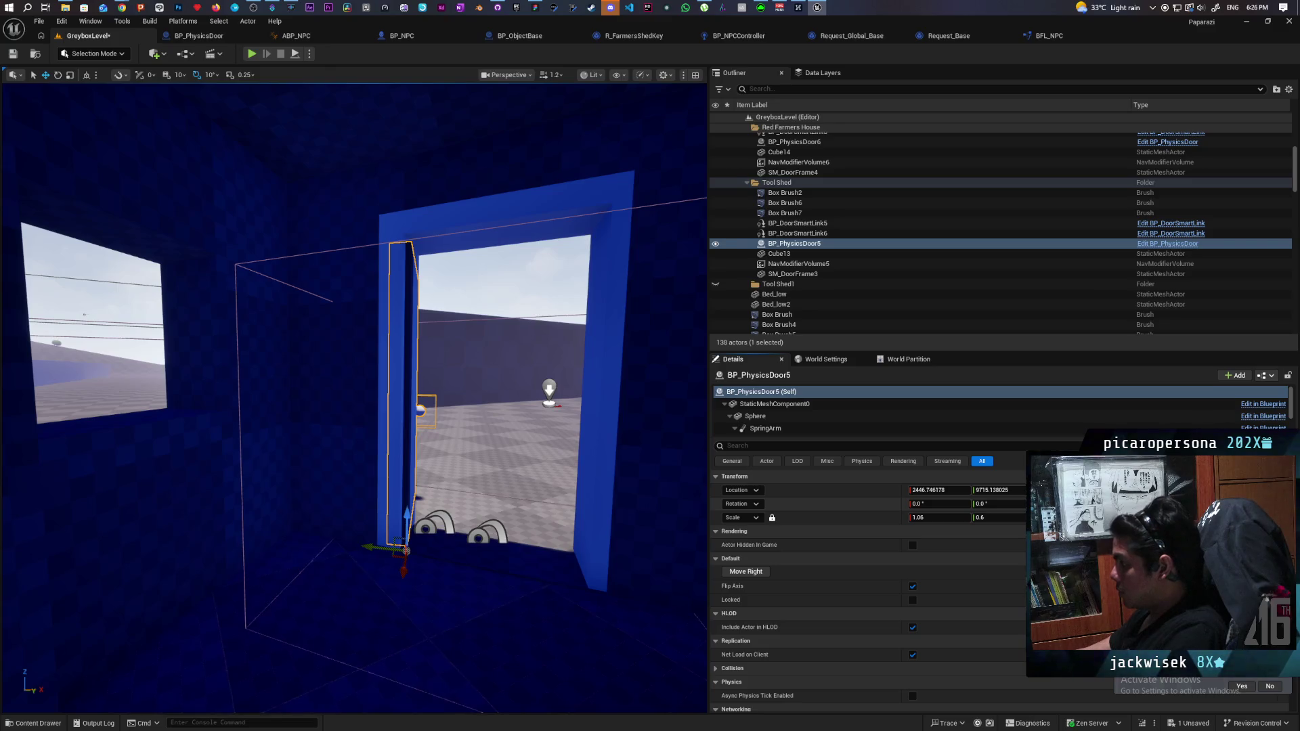
pyautogui.hotkey('ctrl', 'z')
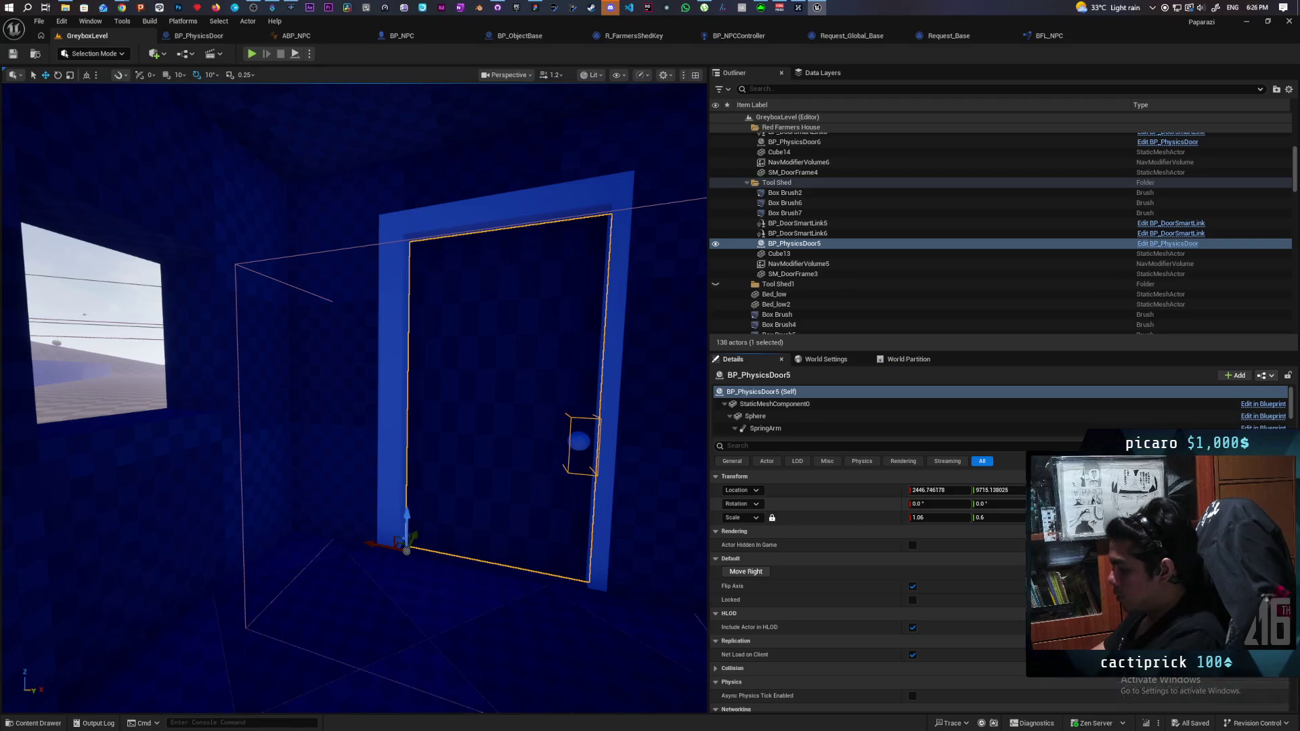
# Redo and undo the door rotation several times, save the level, and leave the door closed.
pyautogui.hotkey('ctrl', 'y')
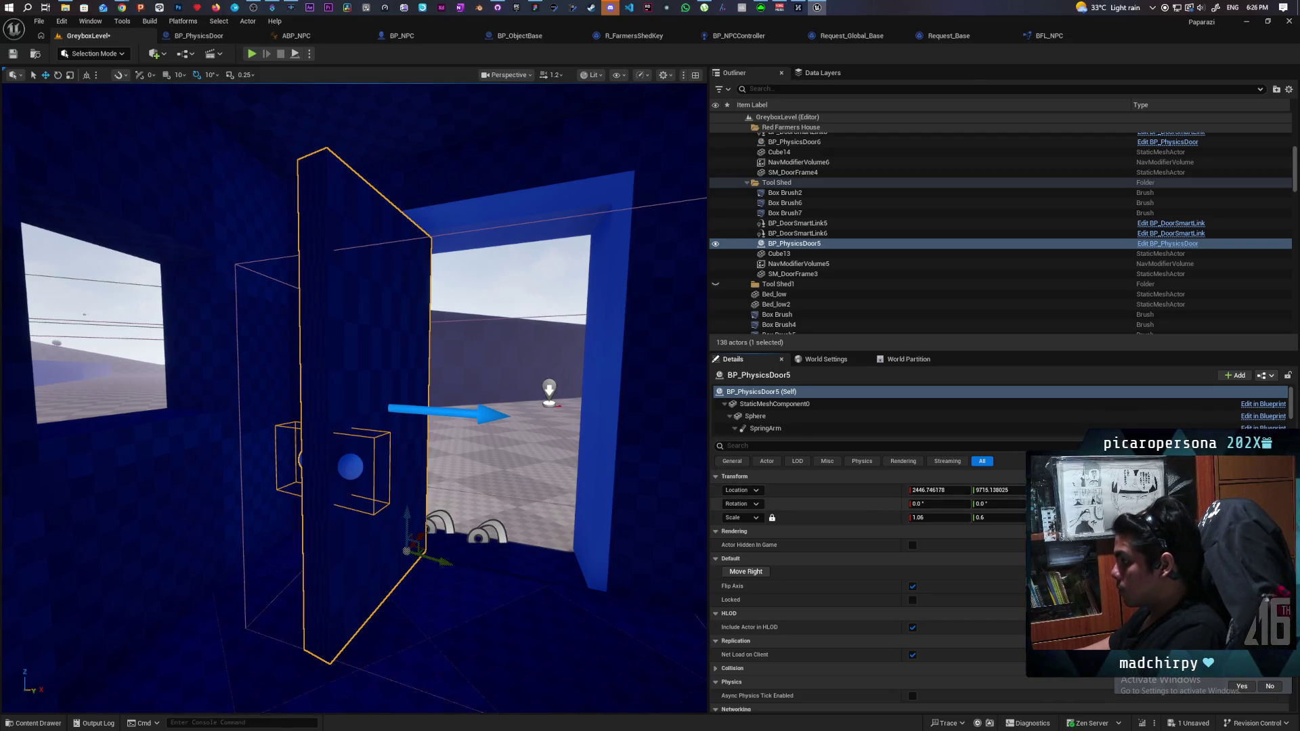
pyautogui.hotkey('ctrl', 'z')
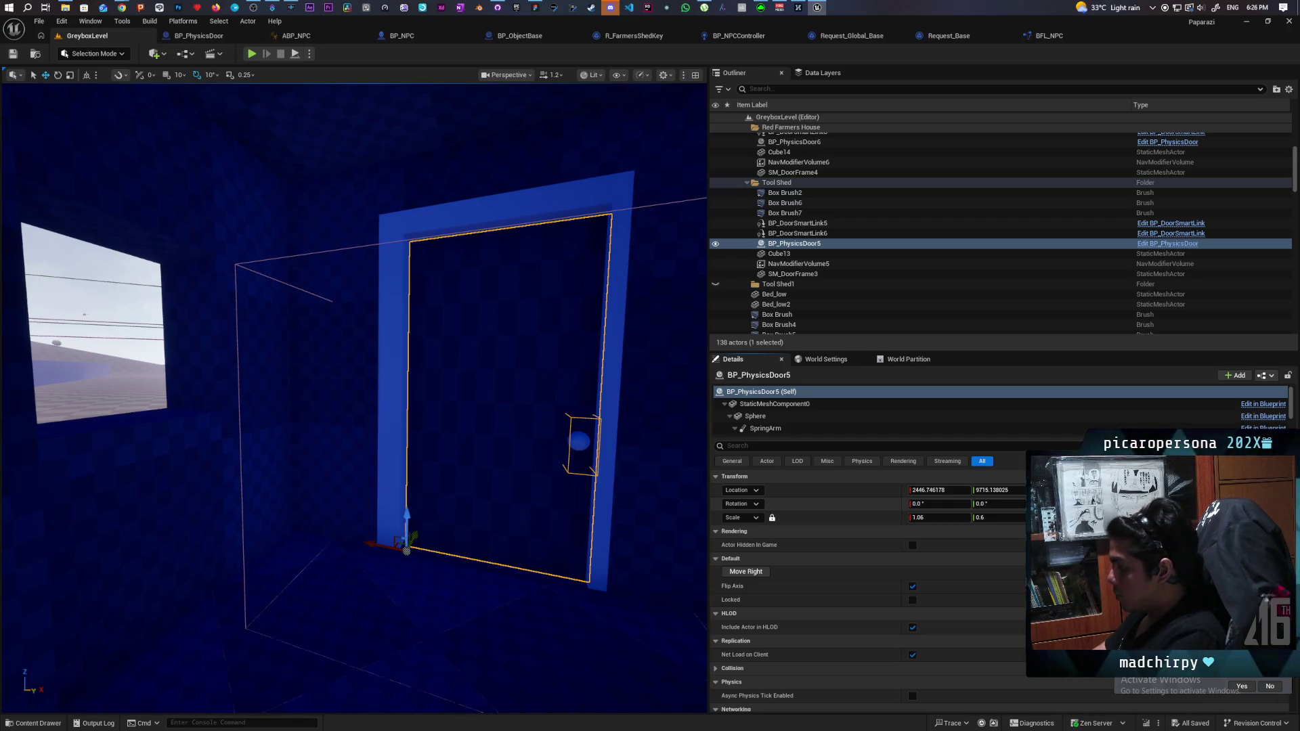
pyautogui.hotkey('ctrl', 'y')
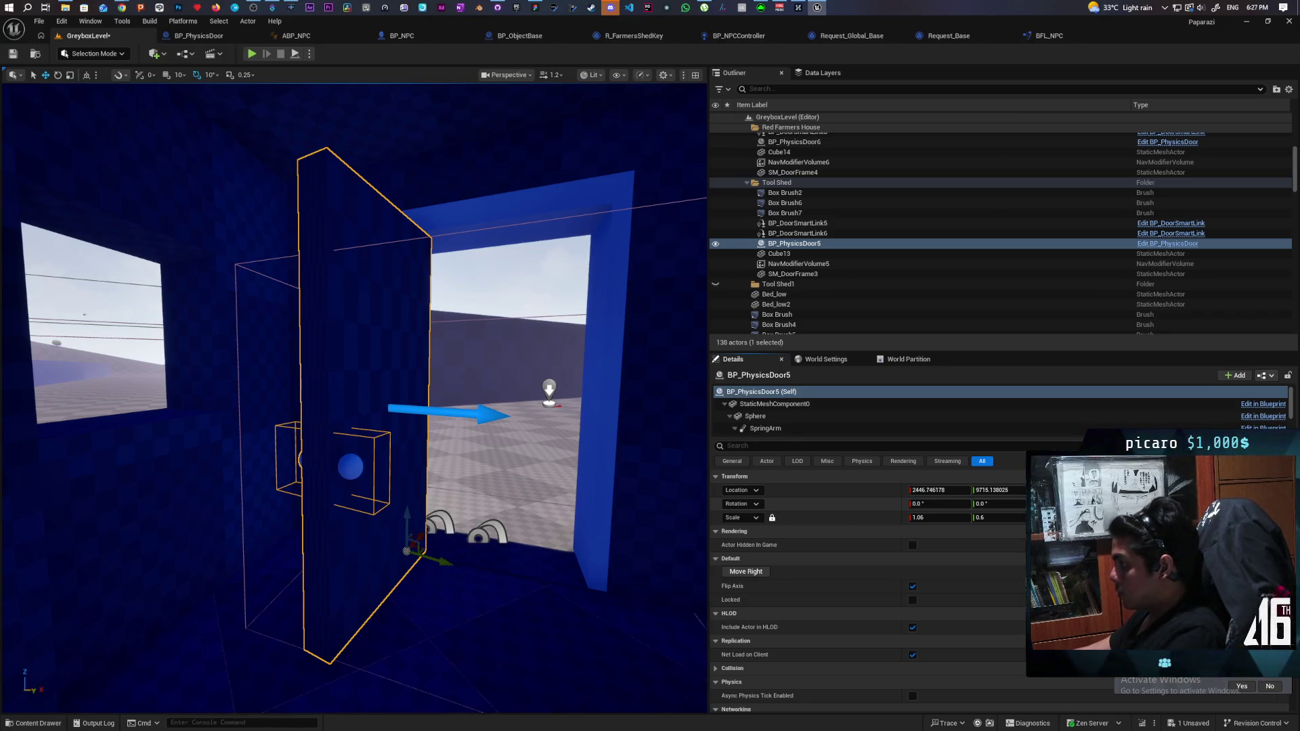
pyautogui.hotkey('ctrl', 's')
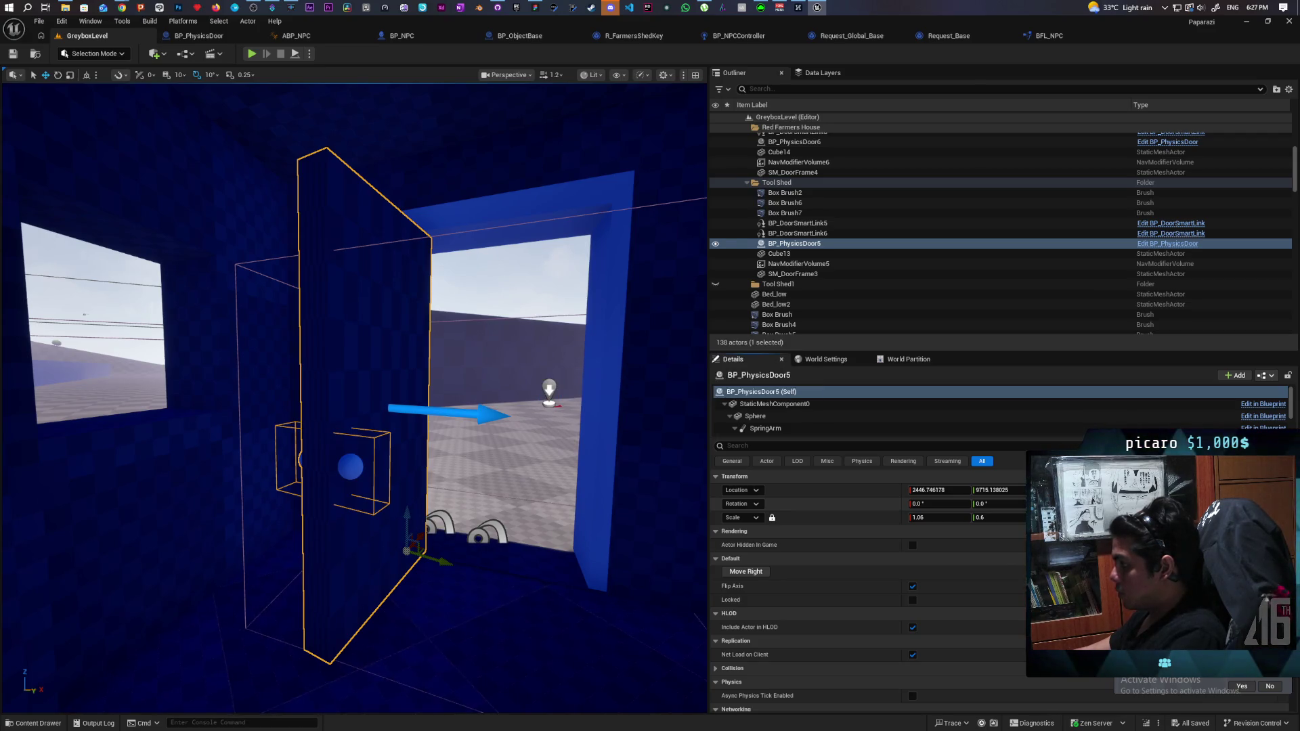
pyautogui.hotkey('ctrl', 'z')
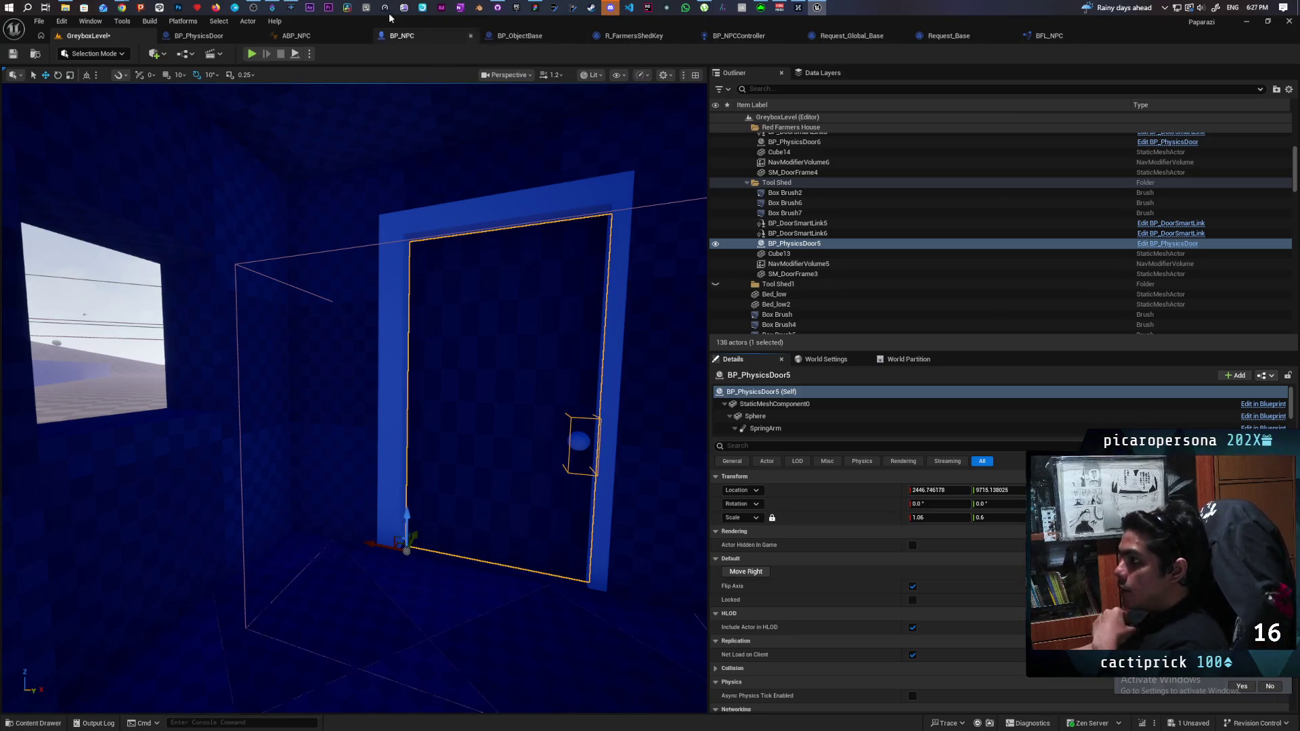
pyautogui.click(206, 45)
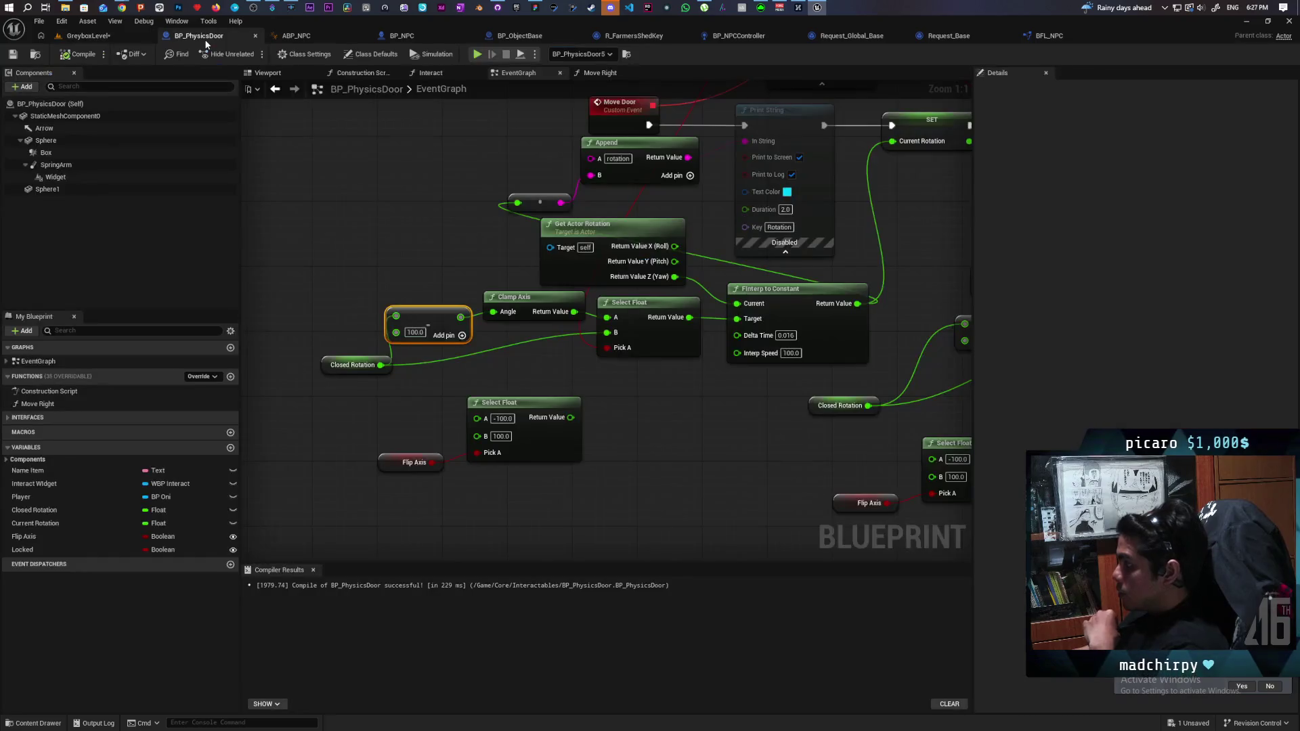
# Move Select Float and Flip Axis aside and wire Select Float's result into the subtraction's 100.0 input.
pyautogui.moveTo(488, 493)
pyautogui.mouseDown()
pyautogui.moveTo(596, 468)
pyautogui.moveTo(643, 411)
pyautogui.mouseUp()
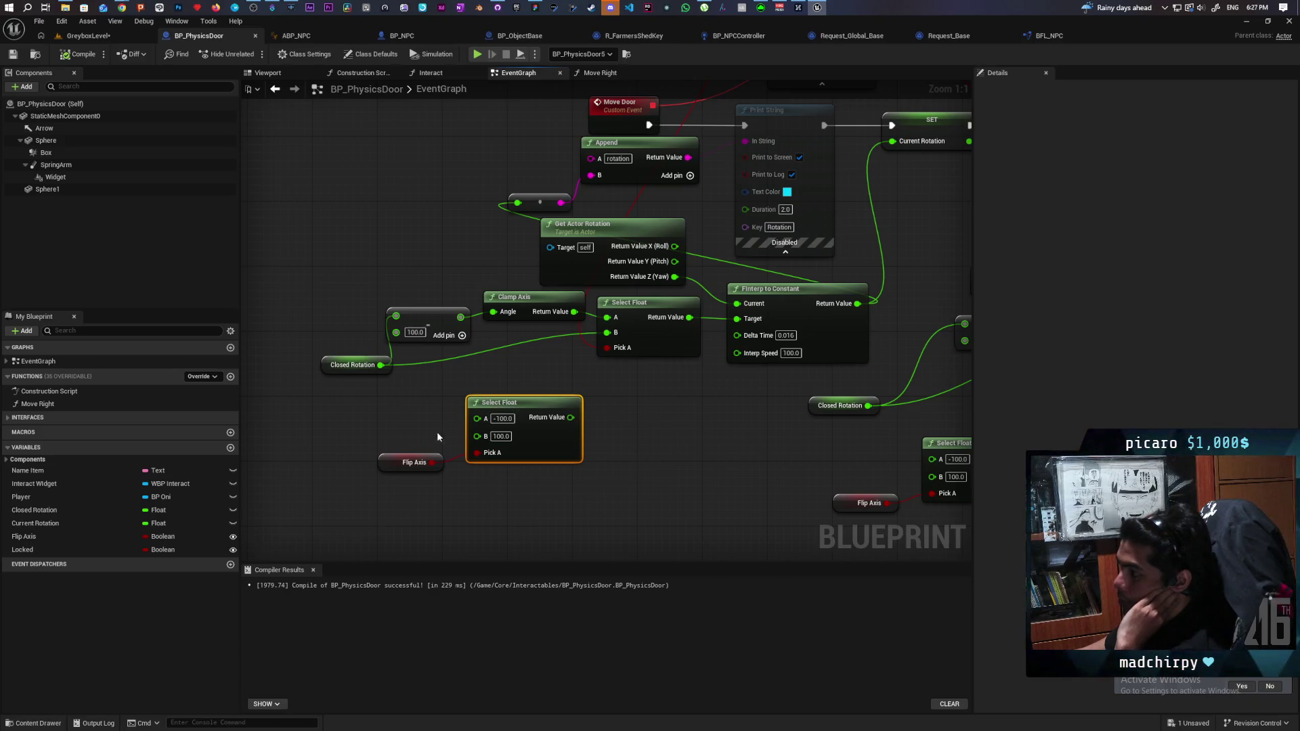
pyautogui.moveTo(408, 418); pyautogui.dragTo(474, 467)
pyautogui.moveTo(515, 404); pyautogui.dragTo(449, 426)
pyautogui.moveTo(506, 441)
pyautogui.mouseDown()
pyautogui.moveTo(526, 439)
pyautogui.moveTo(376, 324)
pyautogui.moveTo(404, 332)
pyautogui.mouseUp()
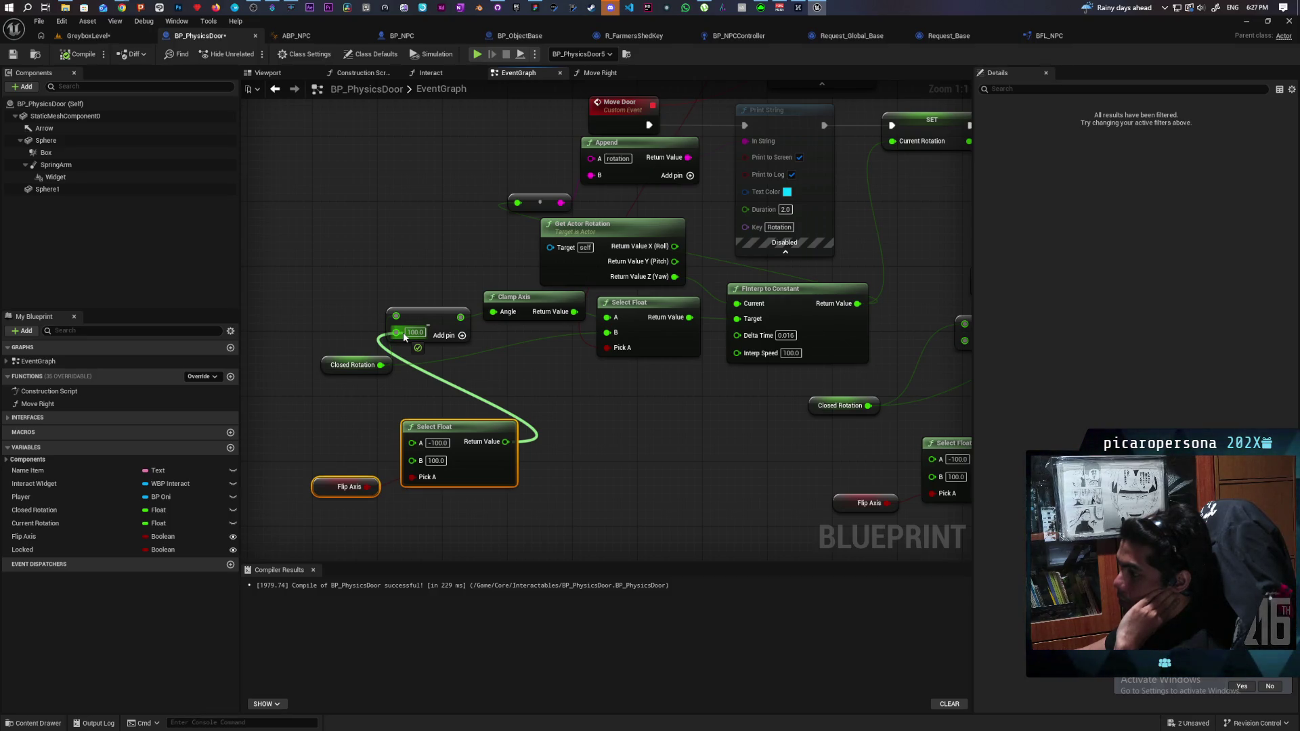
pyautogui.moveTo(403, 331); pyautogui.dragTo(403, 332)
pyautogui.moveTo(690, 446)
pyautogui.mouseDown()
pyautogui.moveTo(602, 447)
pyautogui.moveTo(615, 334)
pyautogui.mouseUp()
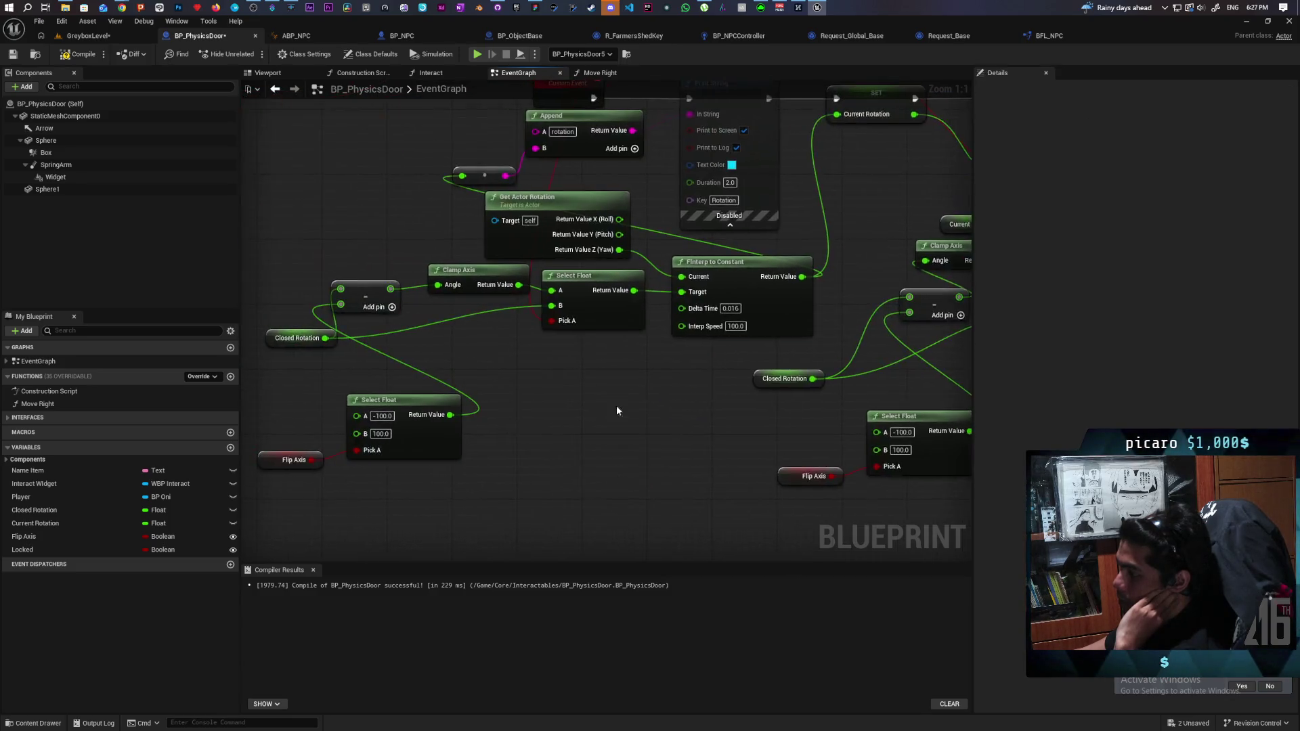
pyautogui.moveTo(616, 411); pyautogui.dragTo(670, 468)
pyautogui.moveTo(642, 412)
pyautogui.mouseDown()
pyautogui.moveTo(603, 467)
pyautogui.moveTo(566, 425)
pyautogui.mouseUp()
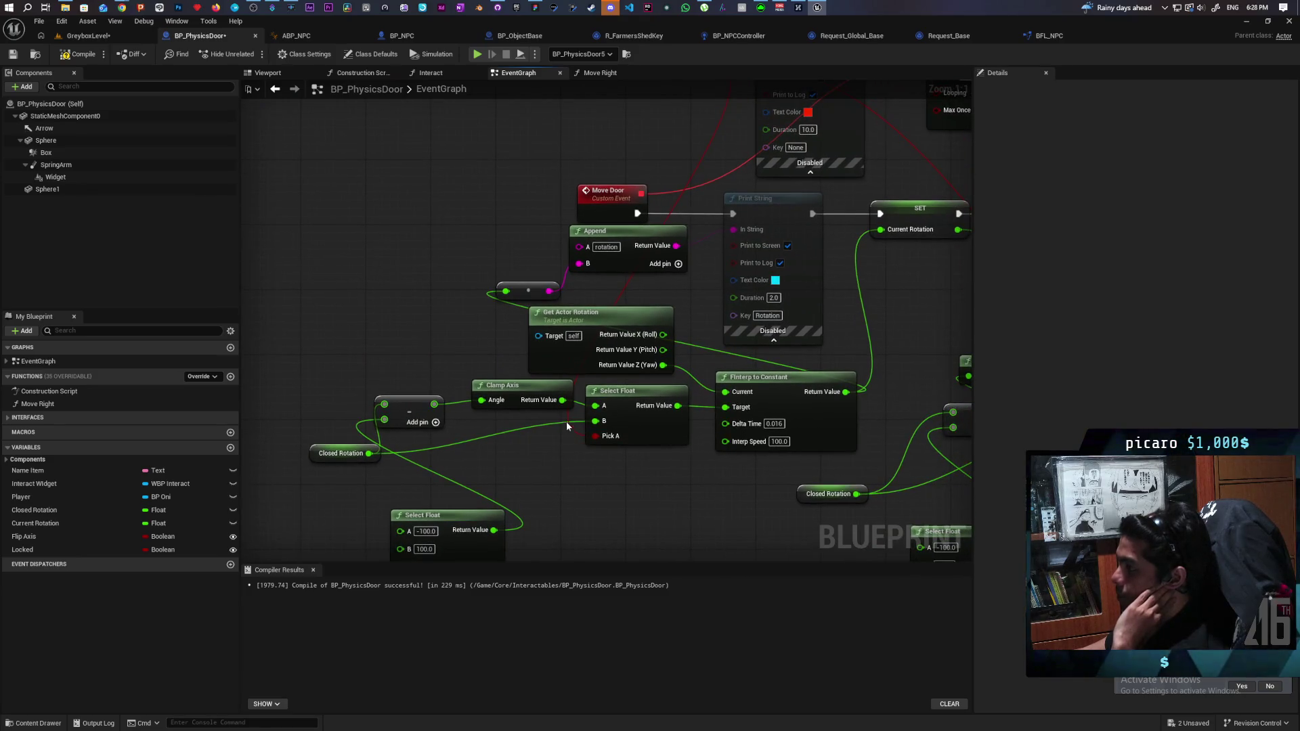
# Re-enable the rotation Print String and replace Clamp Axis by wiring subtraction into the <= comparison.
pyautogui.click(783, 215)
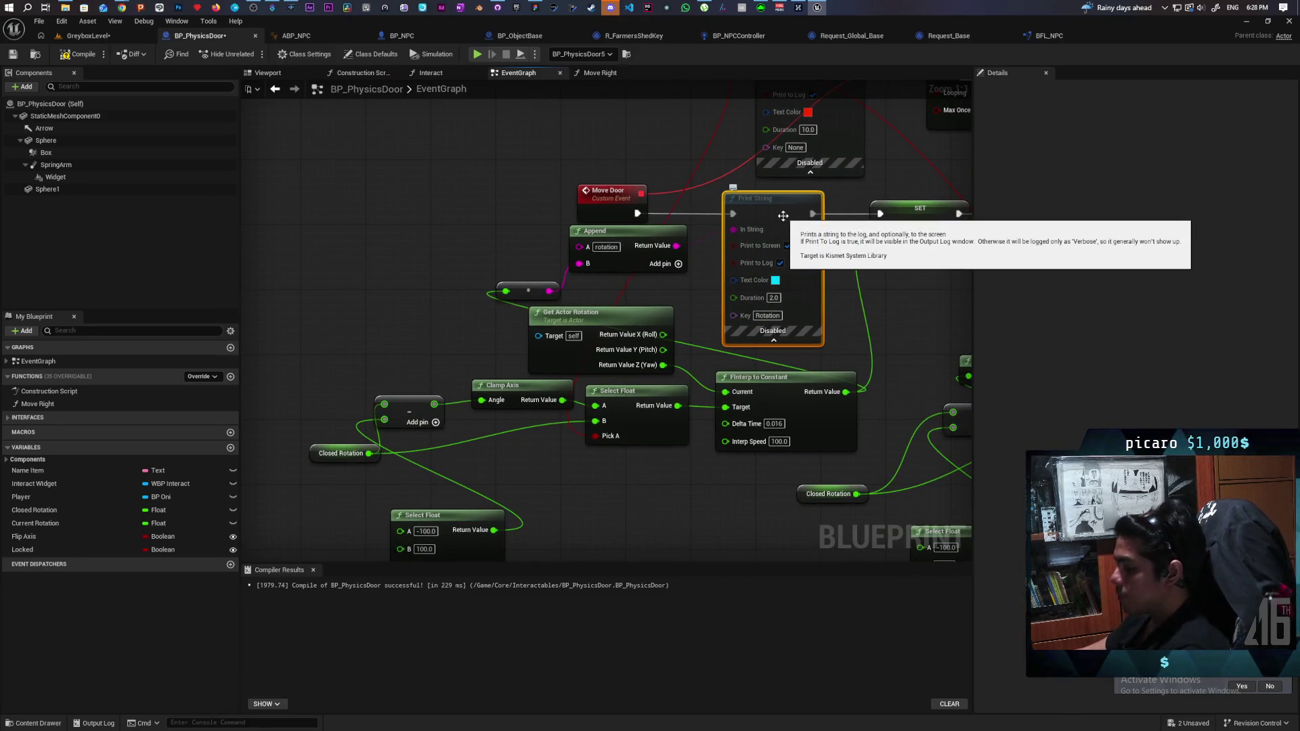
pyautogui.hotkey('ctrl', 'e')
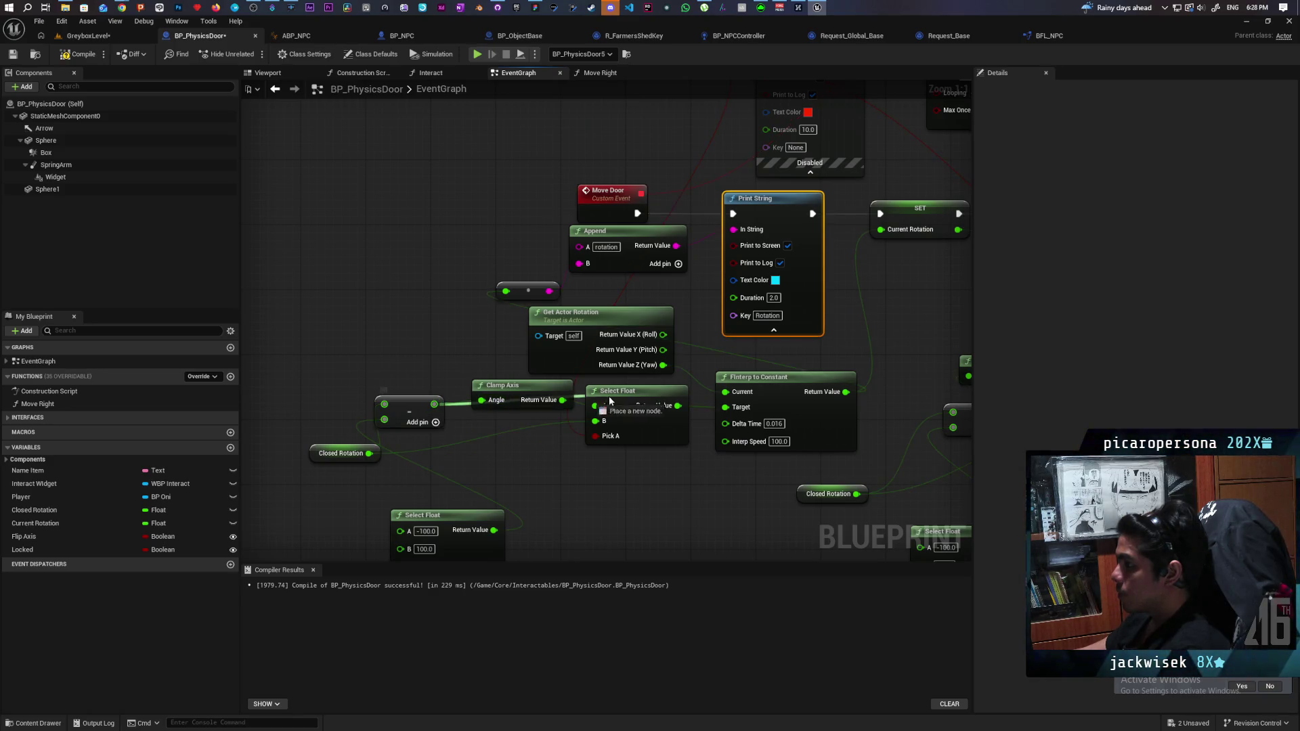
pyautogui.click(524, 395)
pyautogui.moveTo(969, 386)
pyautogui.mouseDown()
pyautogui.moveTo(636, 391)
pyautogui.moveTo(705, 355)
pyautogui.mouseUp()
pyautogui.click(623, 346)
pyautogui.press('Delete')
# Wire the rotation value into Print String's In String, compile, and save from GreyboxLevel.
pyautogui.moveTo(520, 339); pyautogui.dragTo(855, 409)
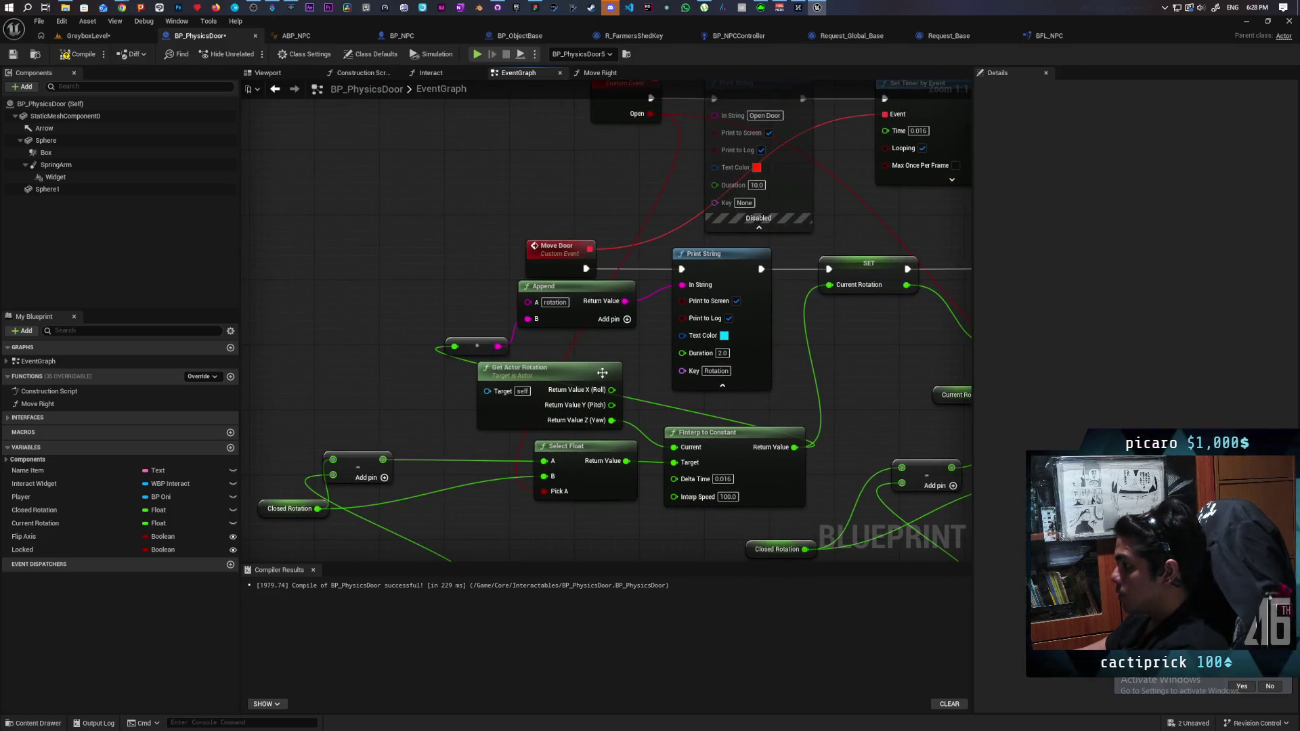
pyautogui.moveTo(383, 460)
pyautogui.mouseDown()
pyautogui.moveTo(456, 448)
pyautogui.moveTo(664, 291)
pyautogui.moveTo(691, 285)
pyautogui.mouseUp()
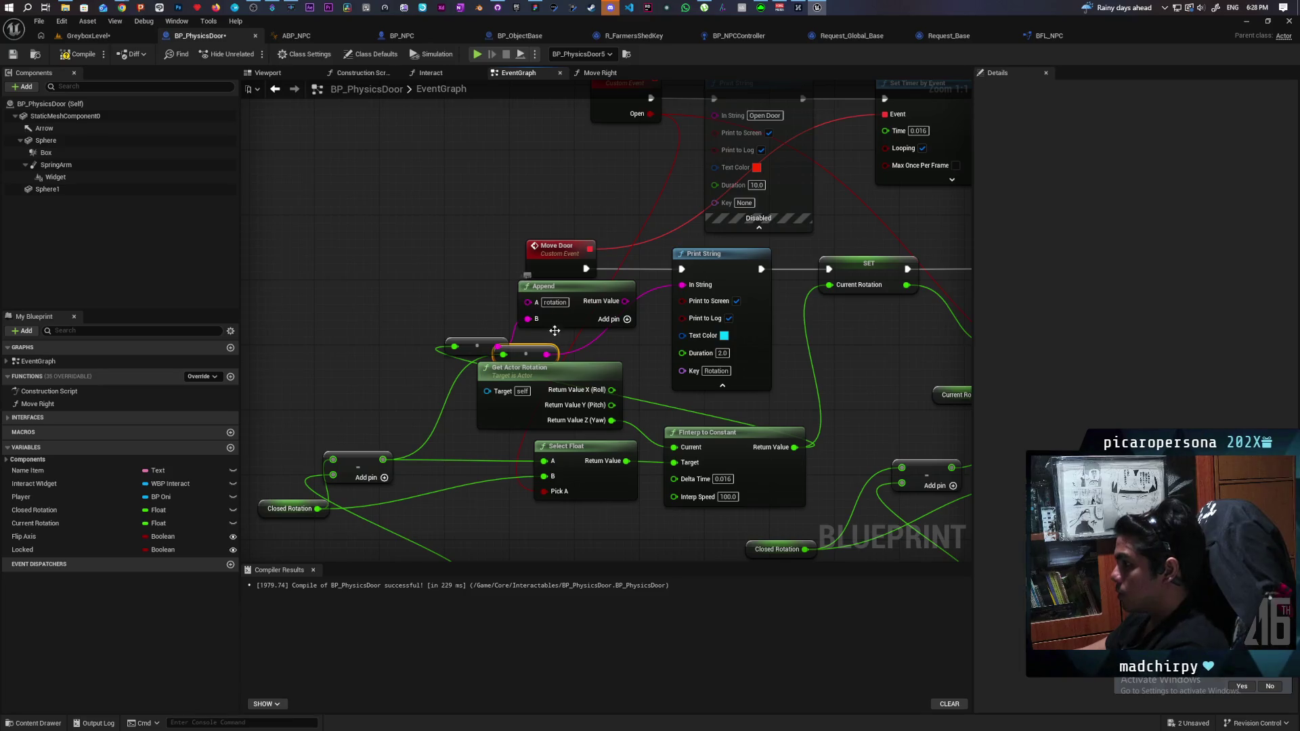
pyautogui.click(79, 54)
pyautogui.click(88, 36)
pyautogui.hotkey('ctrl', 's')
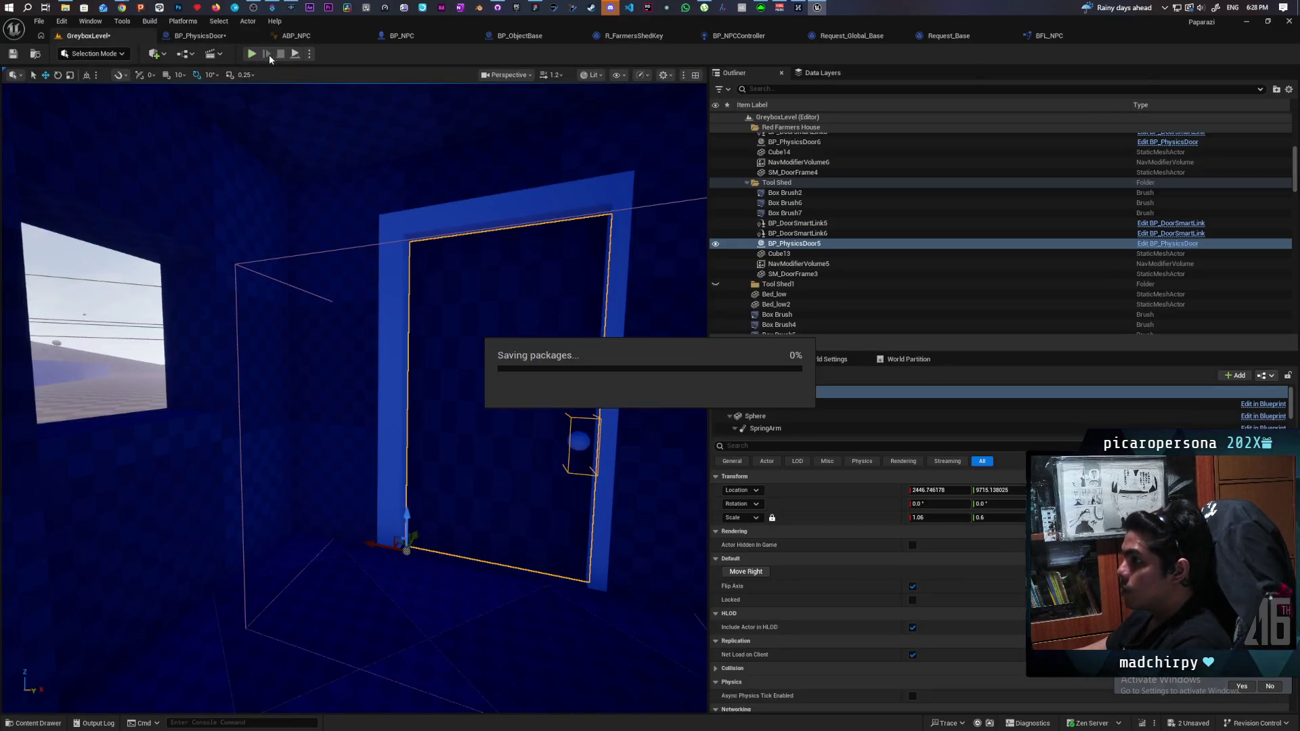
# Playtest the level, interacting with the shovel and walking up to the shed door, then stop.
pyautogui.click(252, 54)
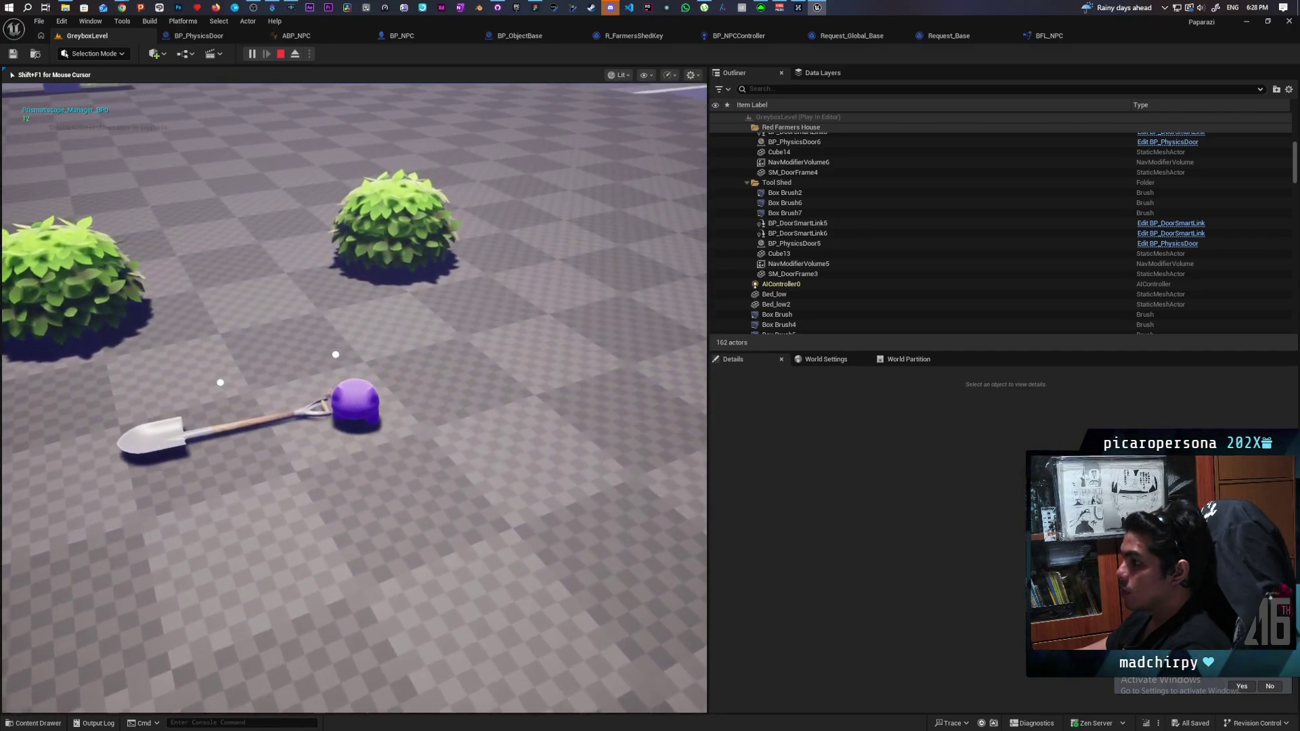
pyautogui.press('f')
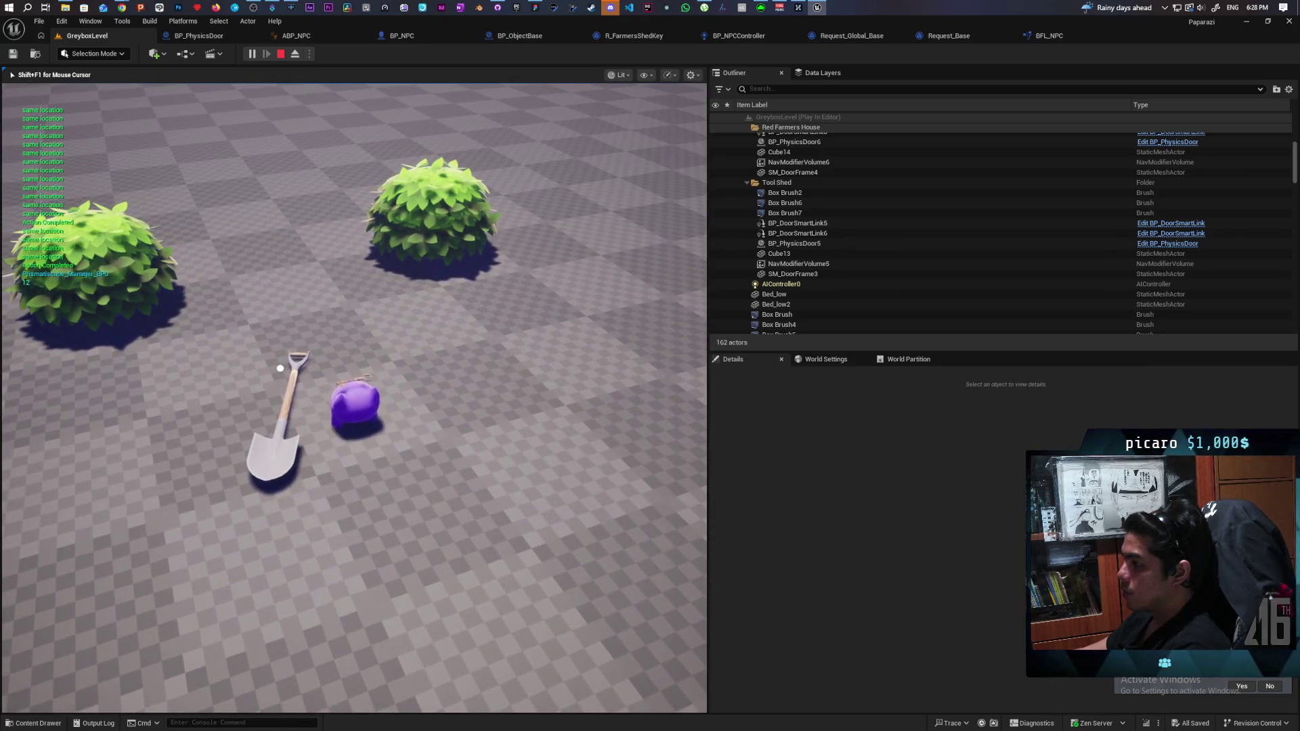
pyautogui.press('w')
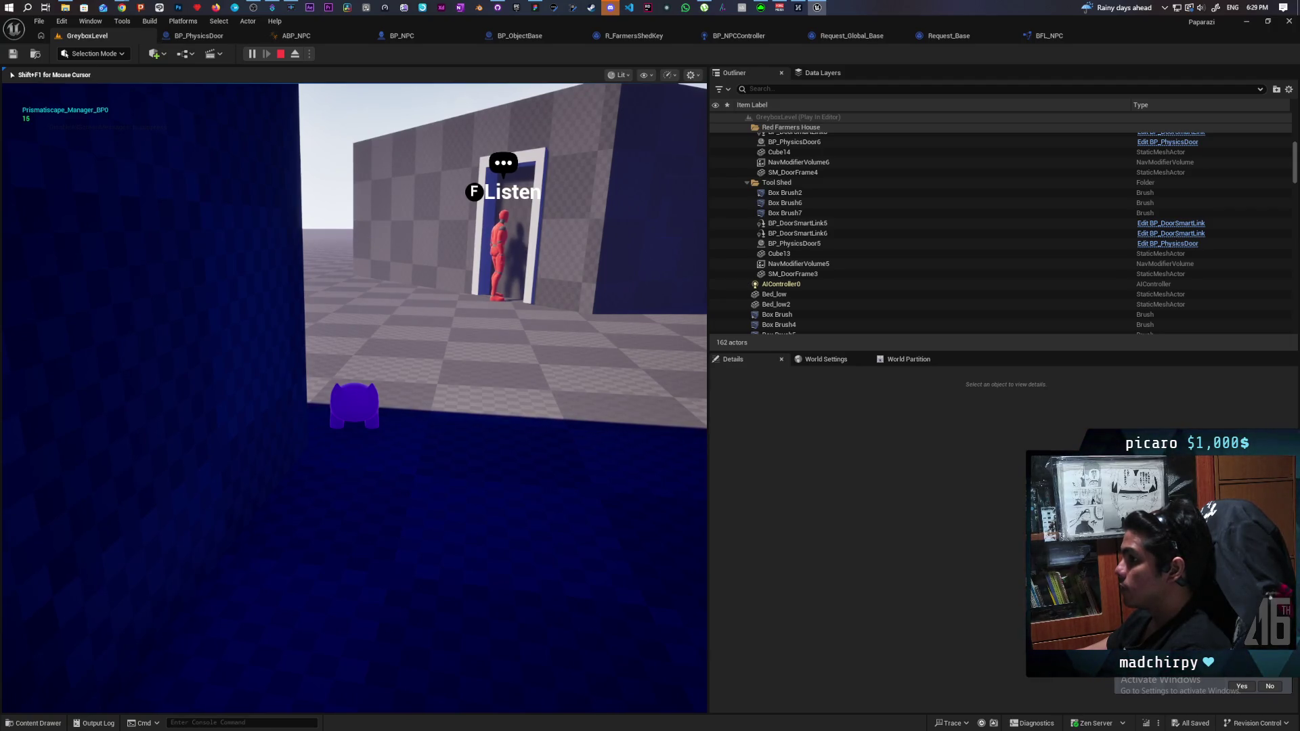
pyautogui.press('w')
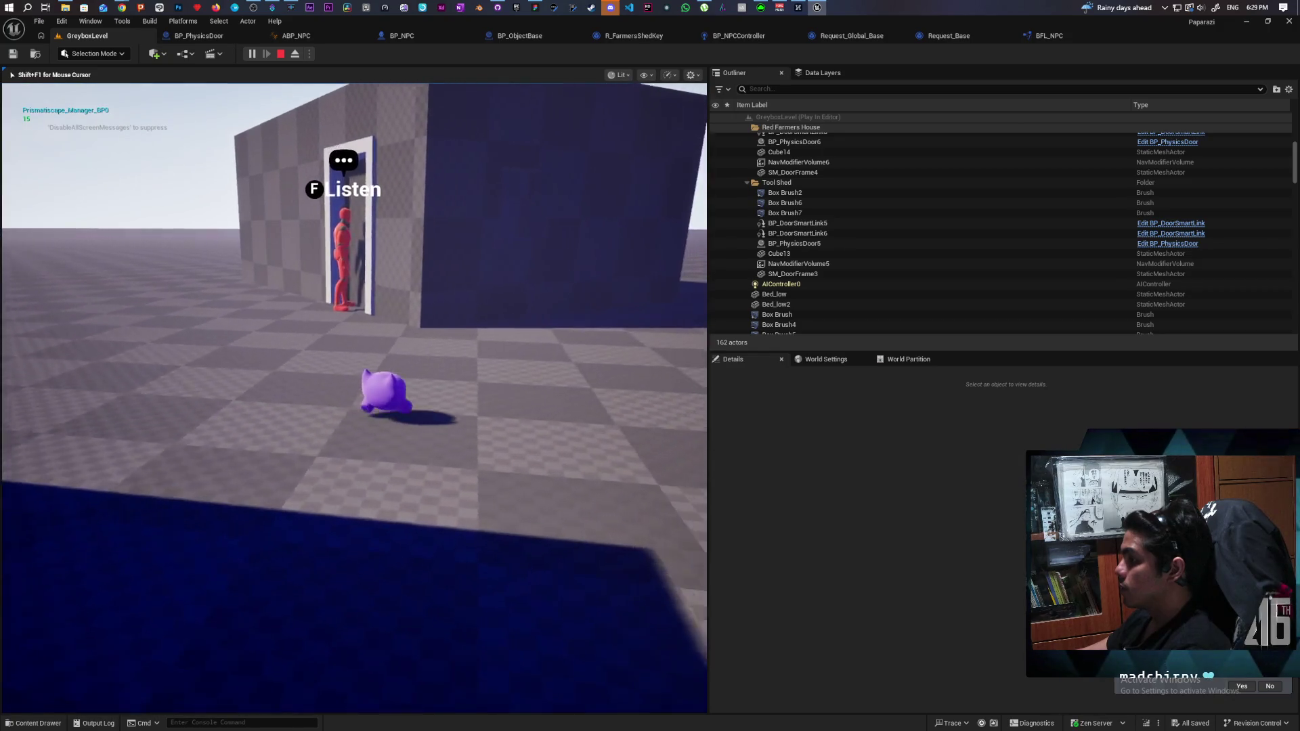
pyautogui.press('w')
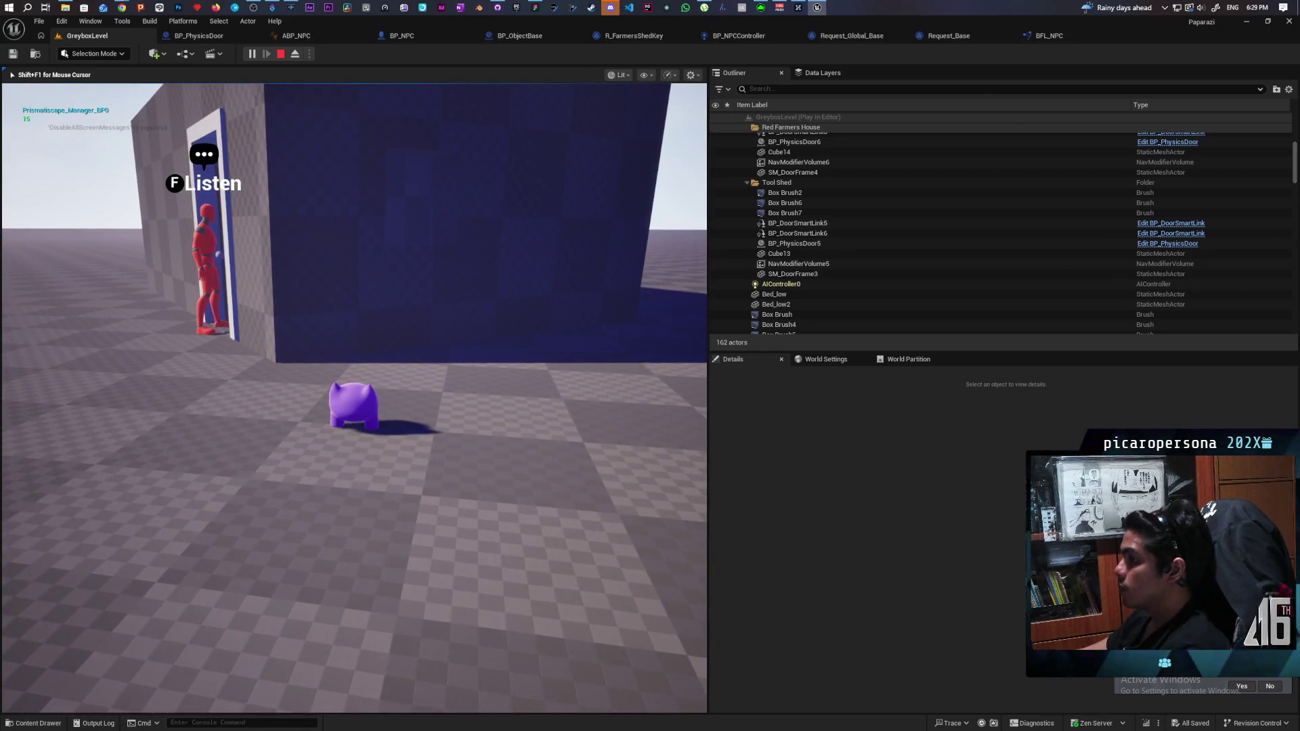
pyautogui.press('Escape')
pyautogui.click(1051, 37)
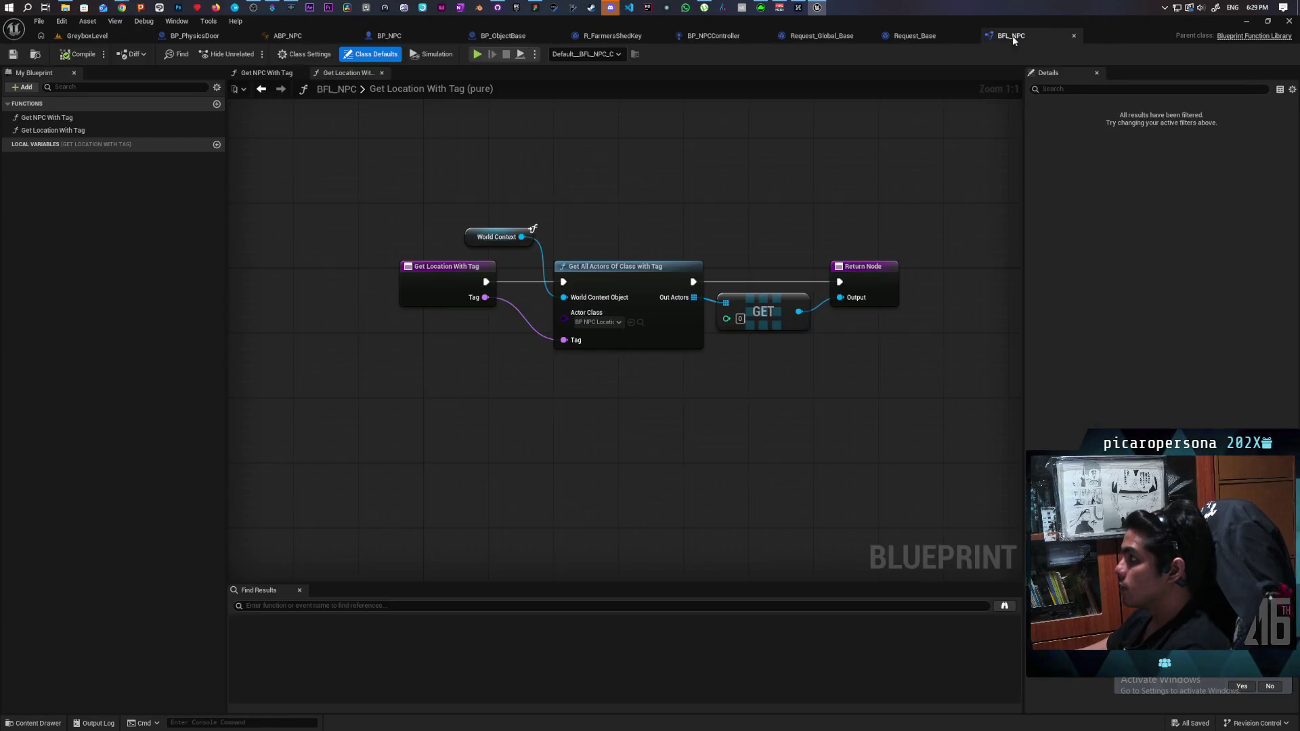
# In BP_PhysicsDoor, move the Append node aside and wire its result straight into Print String's In String.
pyautogui.click(930, 36)
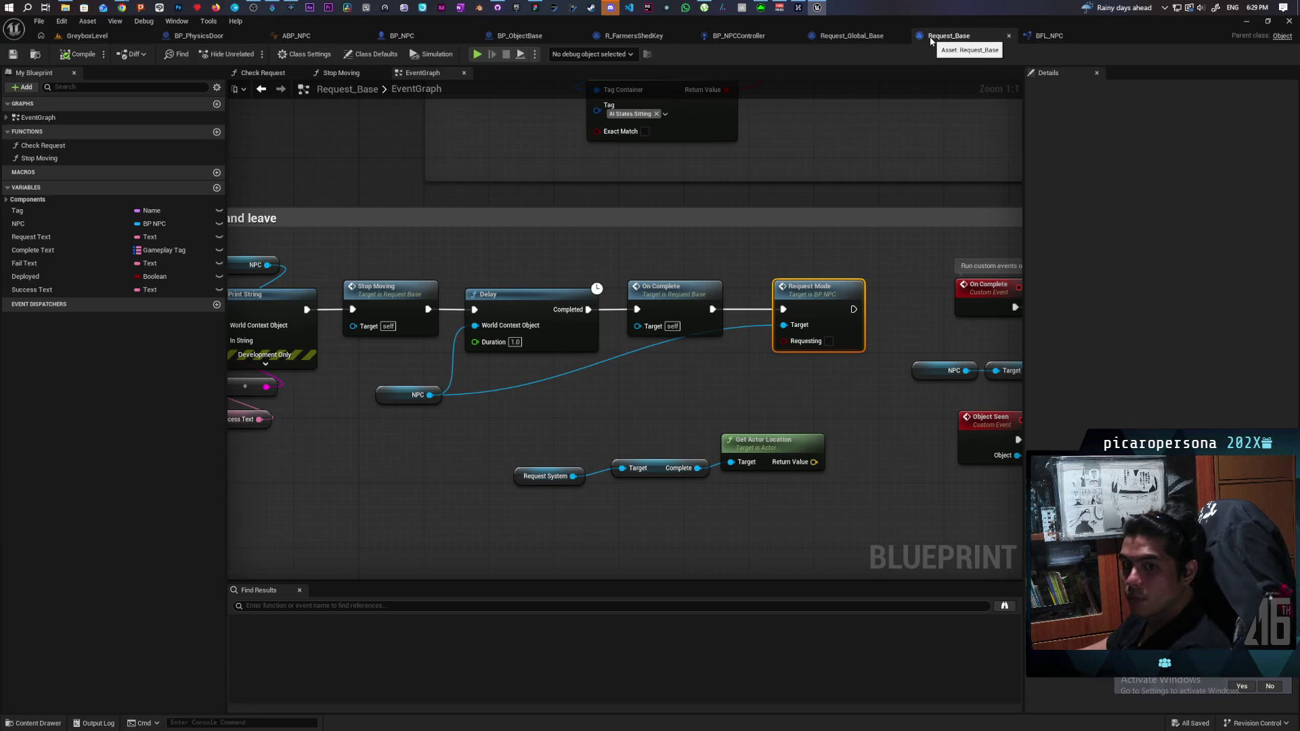
pyautogui.click(198, 36)
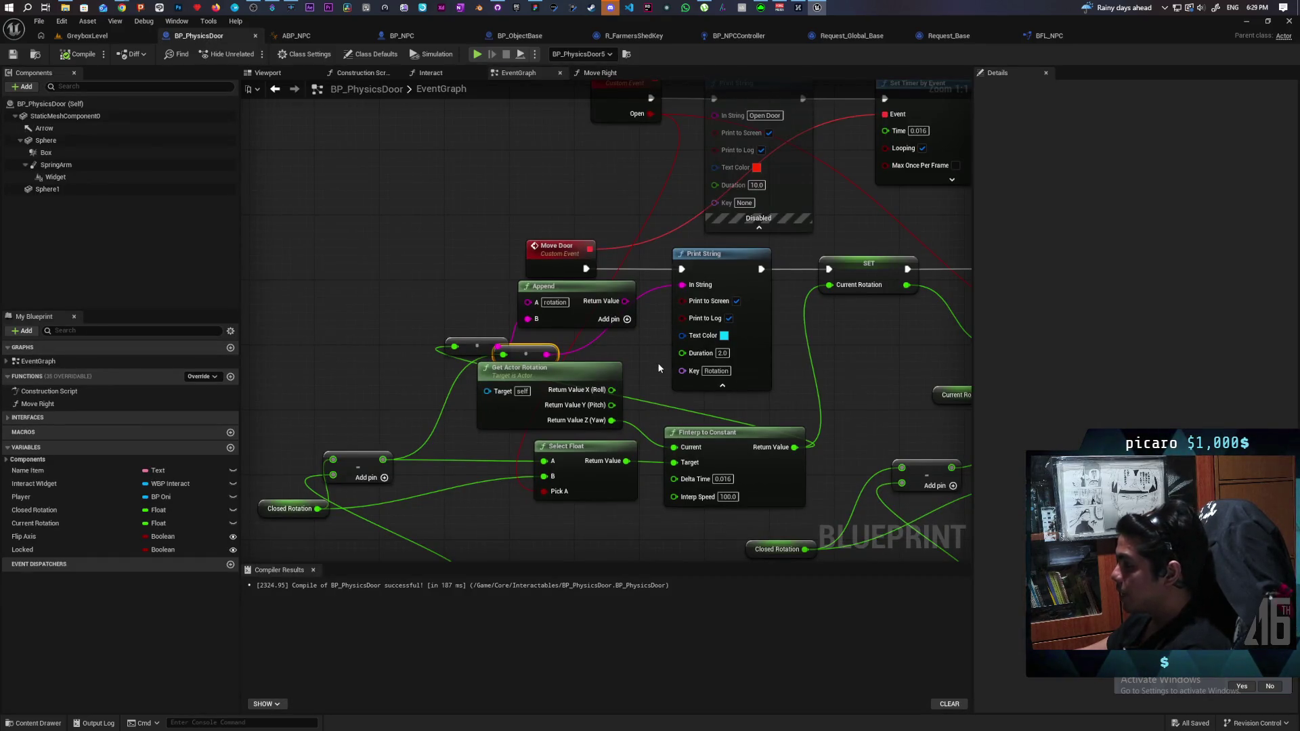
pyautogui.moveTo(659, 368); pyautogui.dragTo(649, 349)
pyautogui.moveTo(461, 324); pyautogui.dragTo(370, 310)
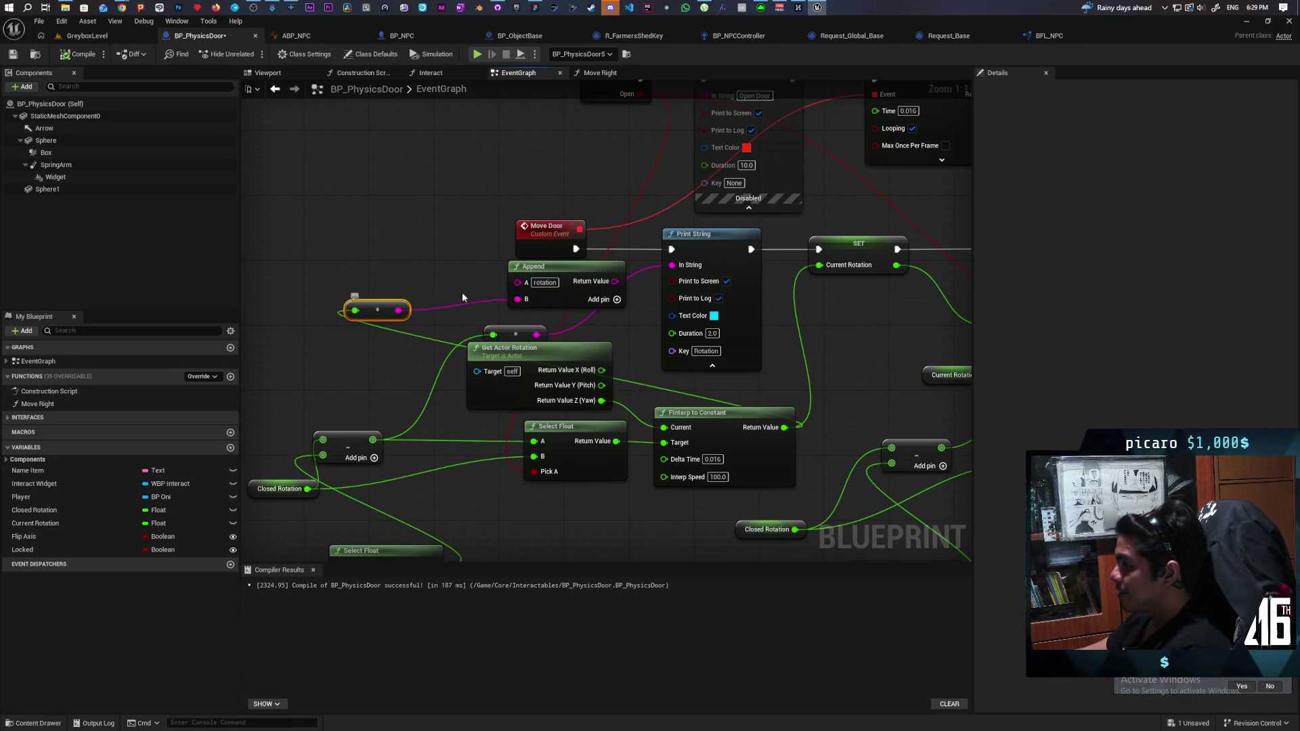
pyautogui.moveTo(573, 262); pyautogui.dragTo(425, 269)
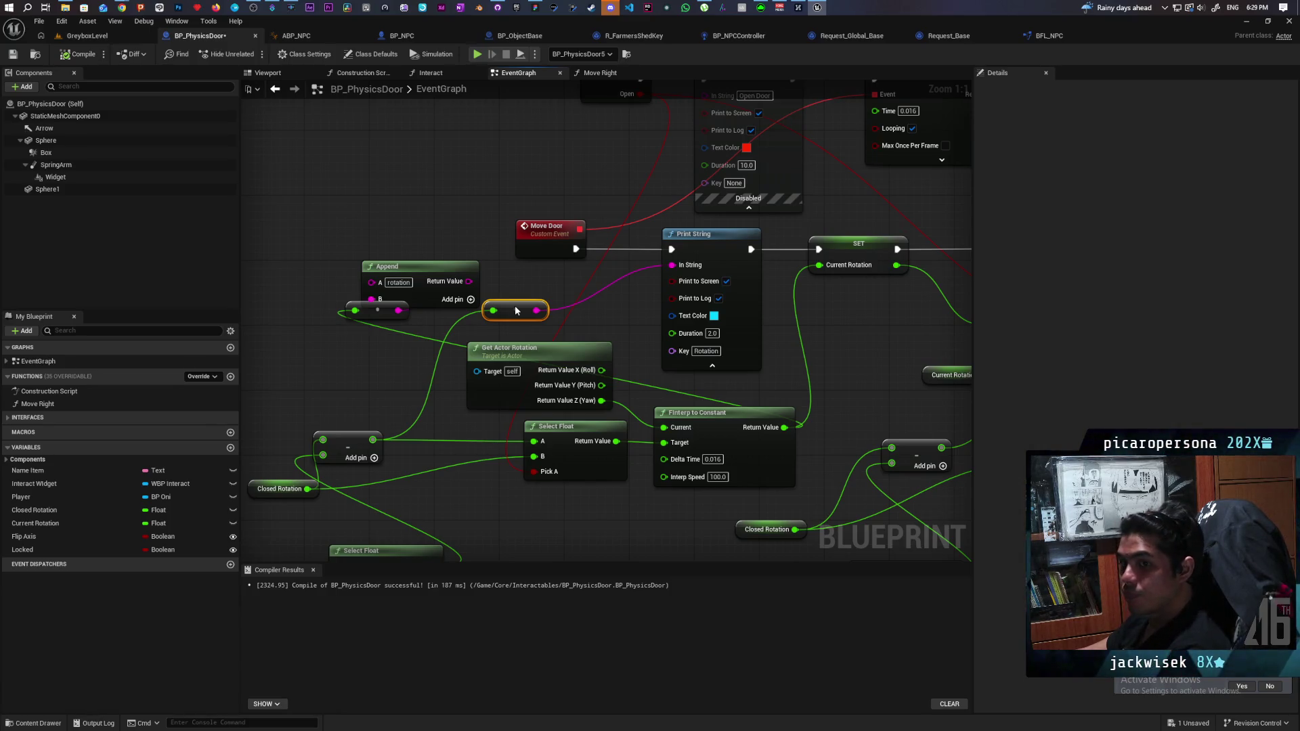
pyautogui.moveTo(515, 311); pyautogui.dragTo(519, 312)
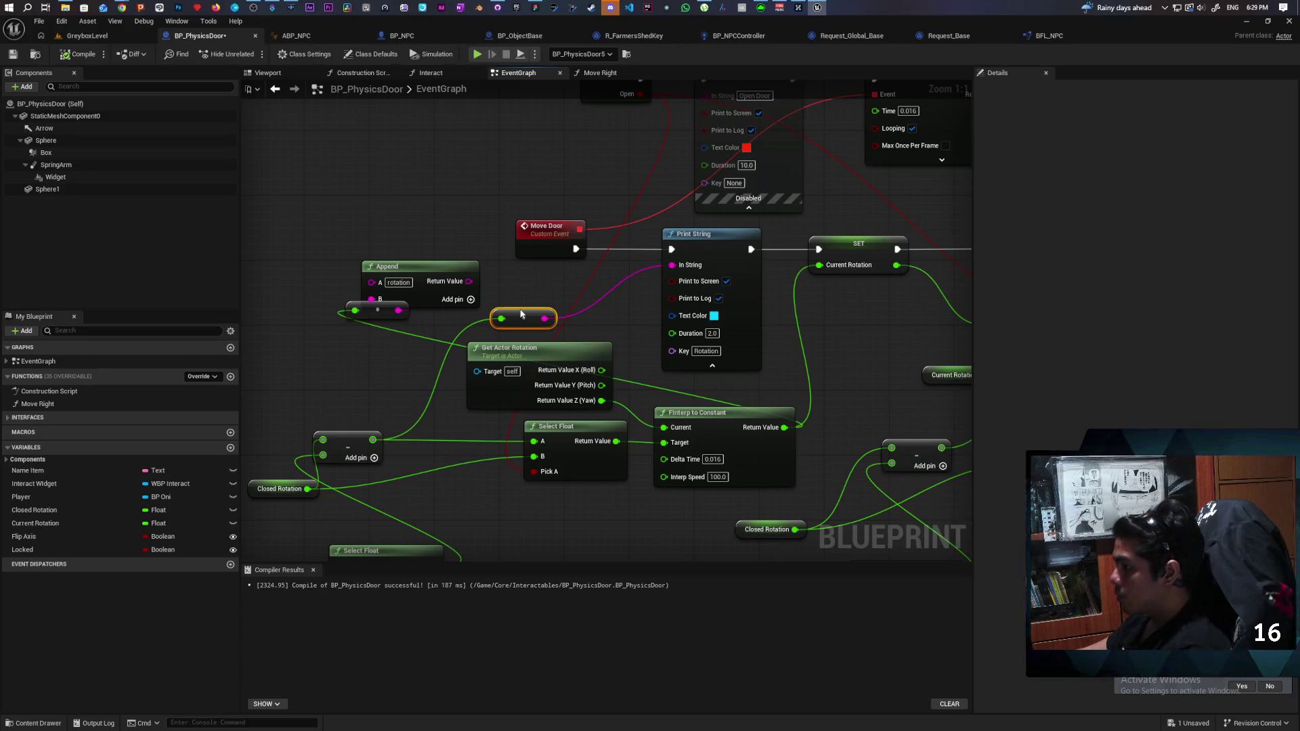
pyautogui.moveTo(467, 284); pyautogui.dragTo(671, 265)
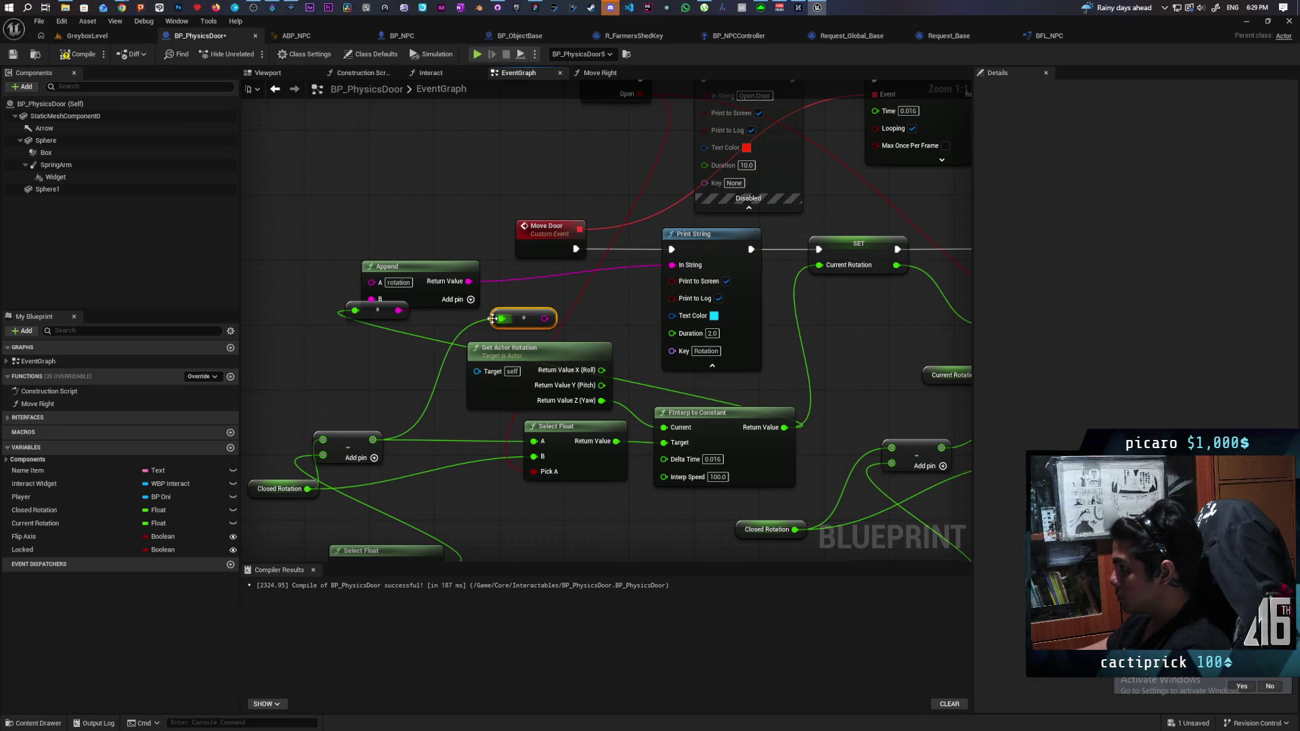
# Delete the leftover conversion node and disable the rotation Print String.
pyautogui.rightClick(517, 318)
pyautogui.click(627, 306)
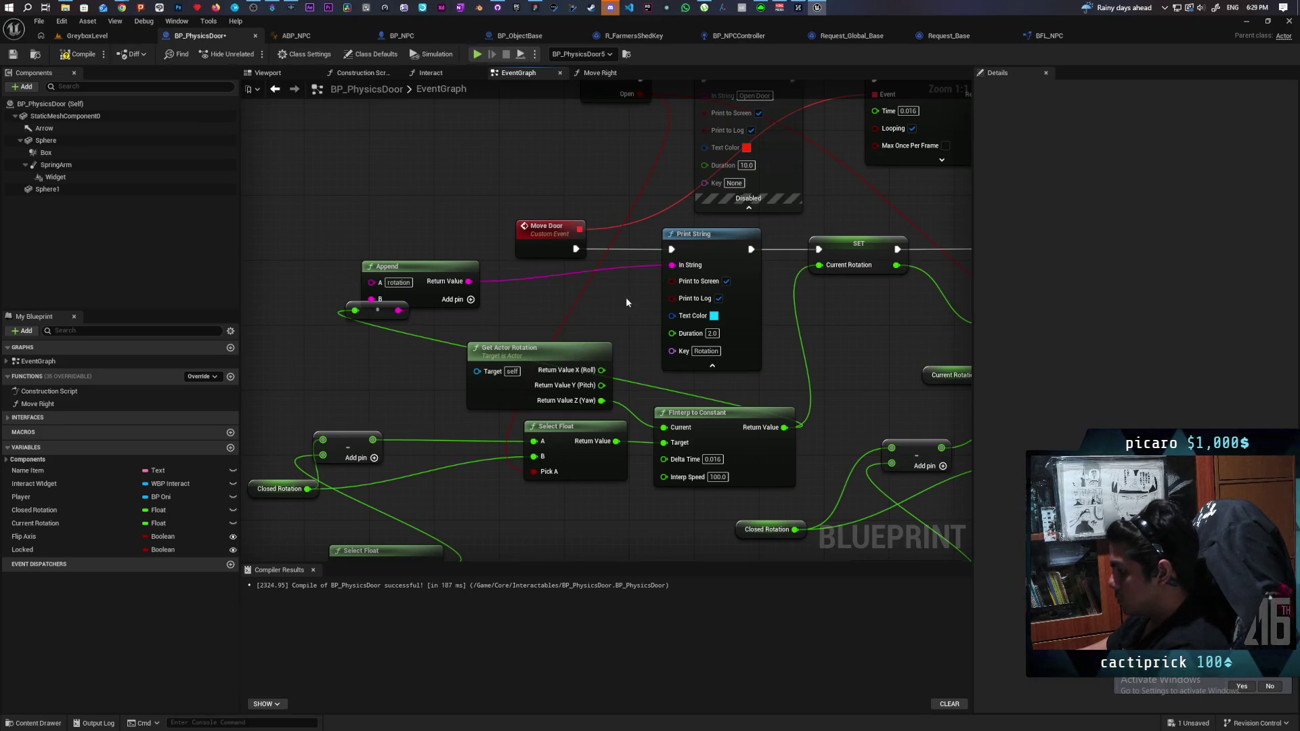
pyautogui.rightClick(726, 270)
pyautogui.click(831, 340)
pyautogui.scroll(-2, 831, 340)
pyautogui.moveTo(831, 340)
pyautogui.mouseDown()
pyautogui.moveTo(537, 290)
pyautogui.moveTo(511, 265)
pyautogui.mouseUp()
pyautogui.click(603, 369)
pyautogui.moveTo(668, 425); pyautogui.dragTo(812, 362)
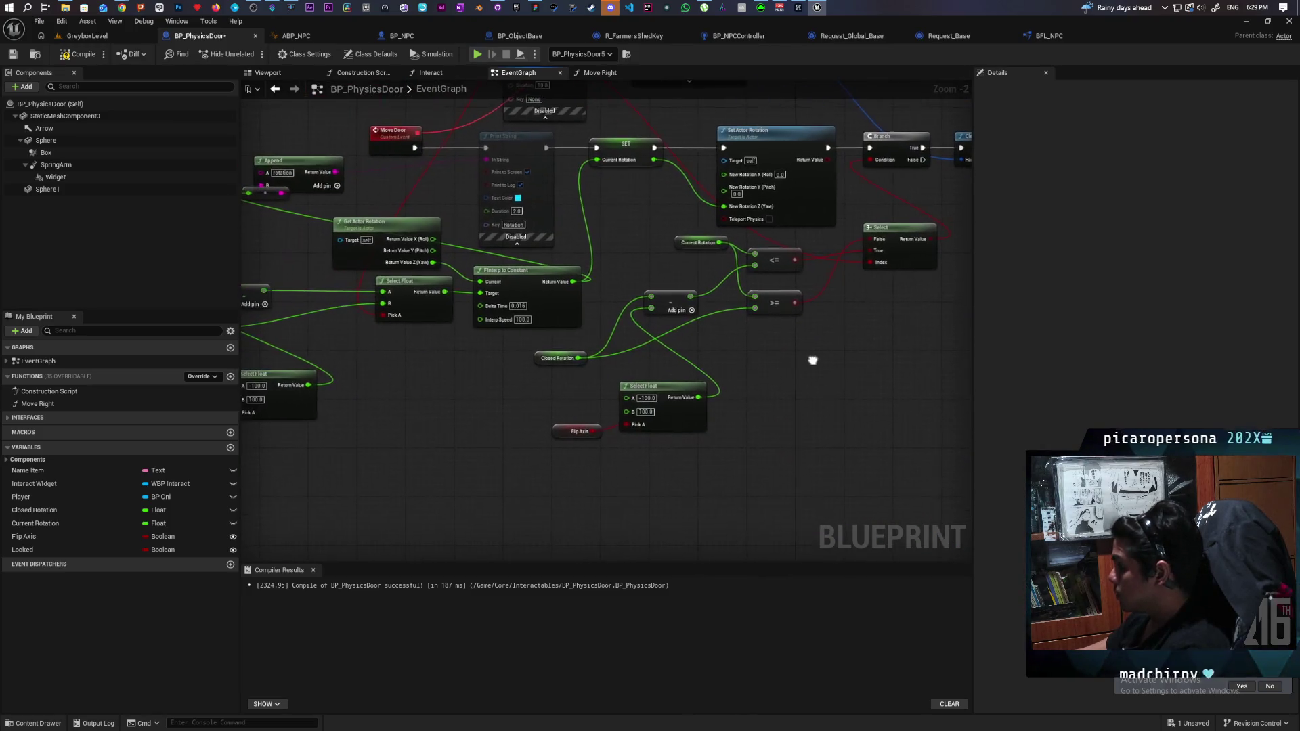
# Wire Select Float's Return Value into the rotation Print String's In String, then return to GreyboxLevel.
pyautogui.moveTo(421, 433)
pyautogui.mouseDown()
pyautogui.moveTo(499, 508)
pyautogui.moveTo(554, 489)
pyautogui.mouseUp()
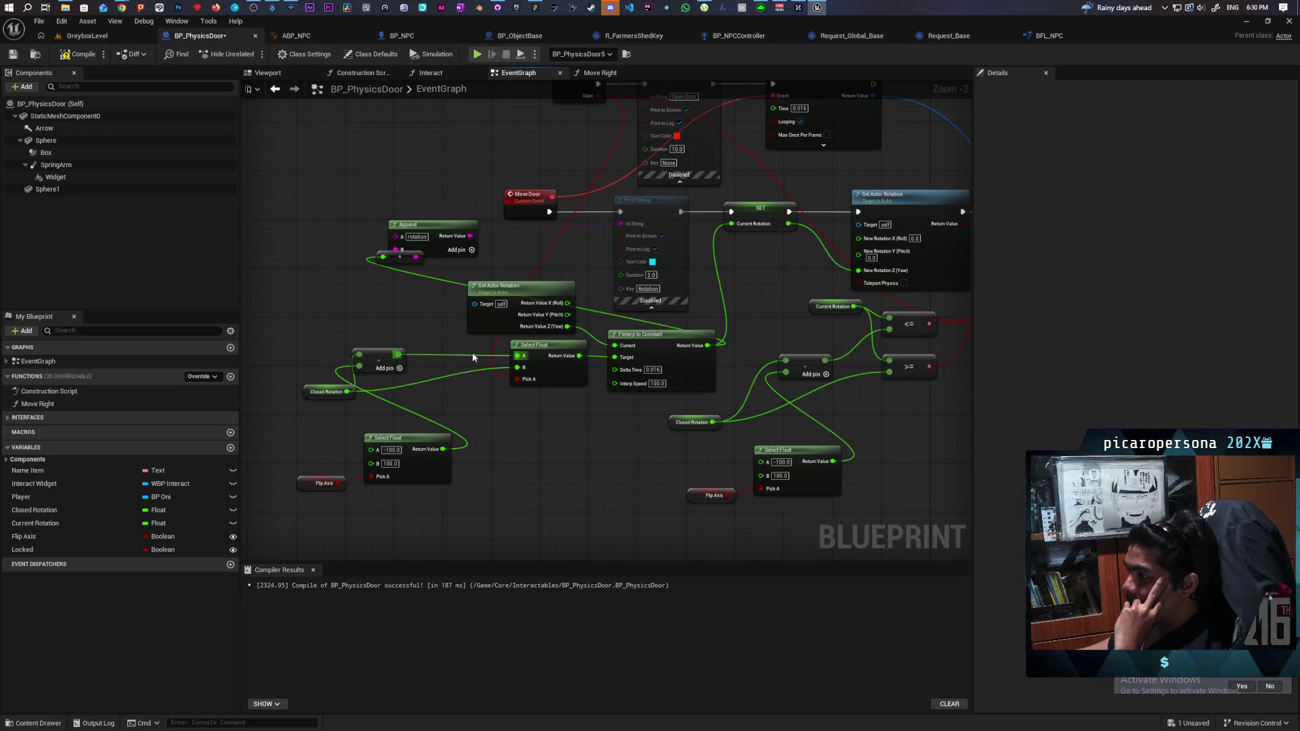
pyautogui.moveTo(579, 383); pyautogui.dragTo(545, 398)
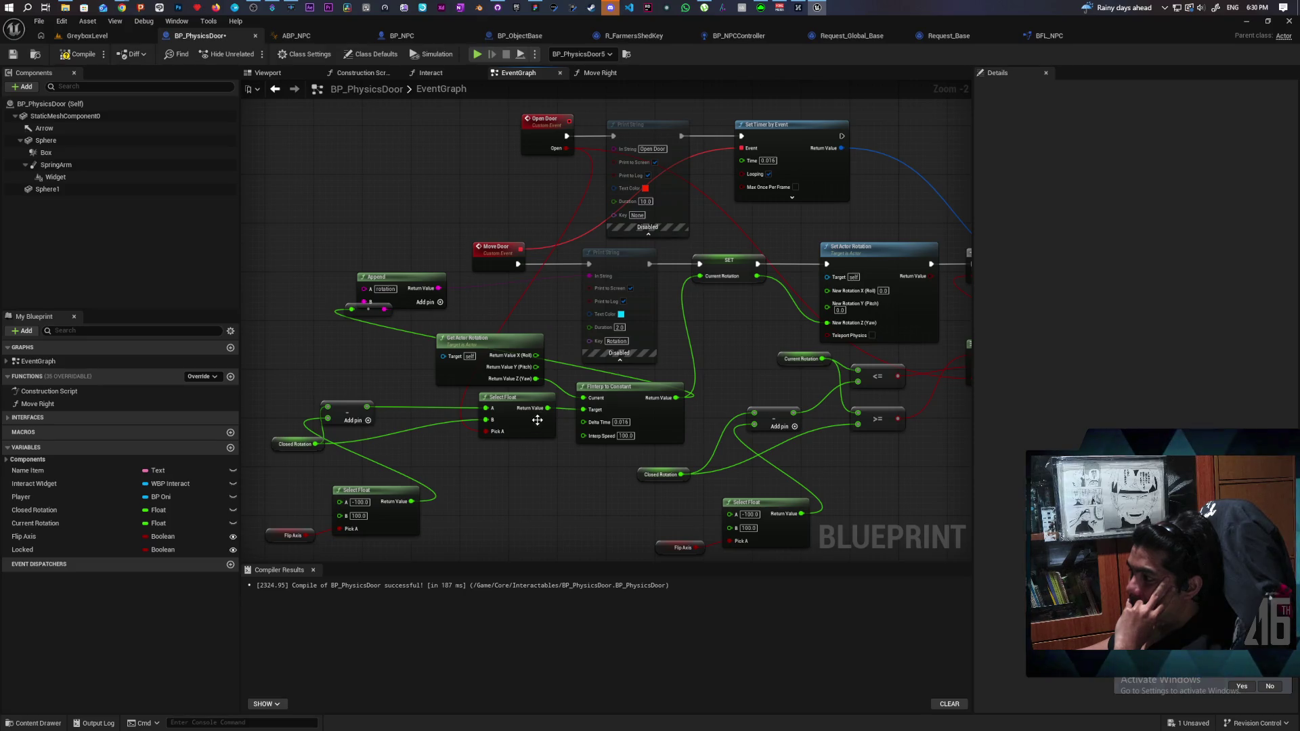
pyautogui.moveTo(547, 408); pyautogui.dragTo(553, 405)
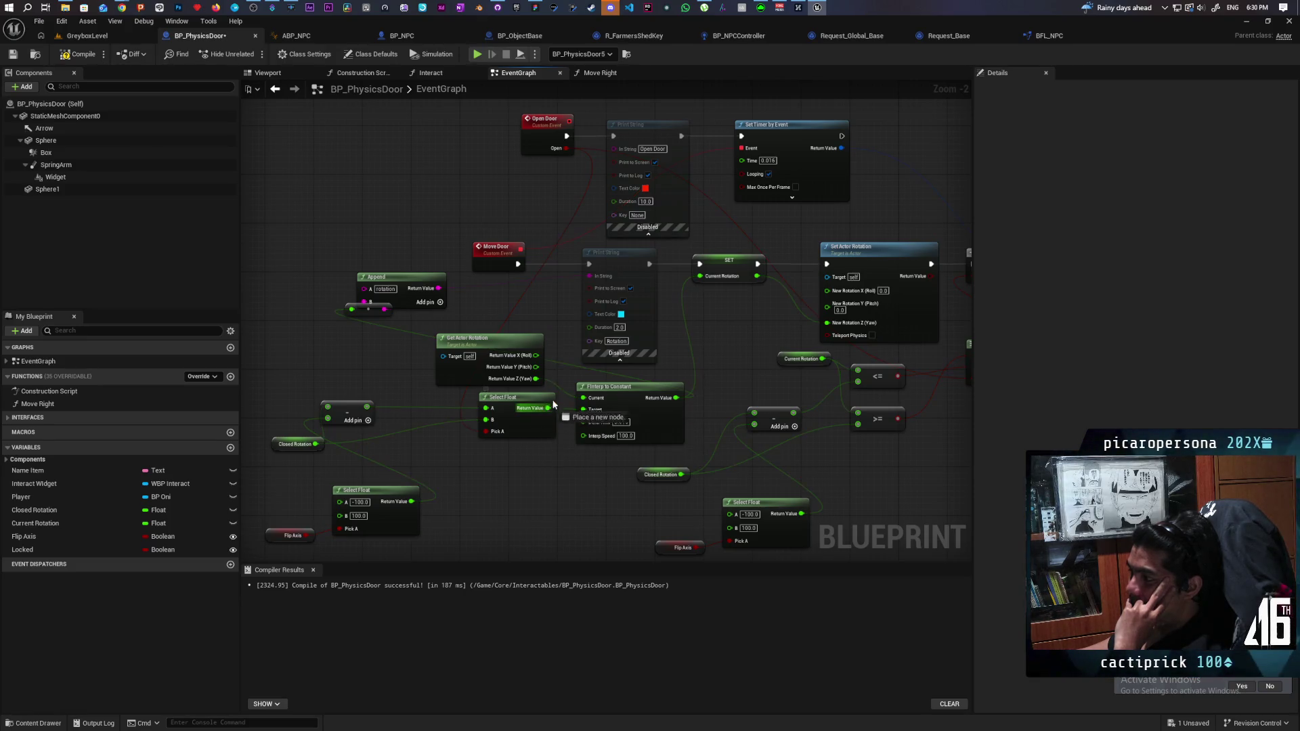
pyautogui.moveTo(582, 290); pyautogui.dragTo(589, 276)
pyautogui.click(624, 280)
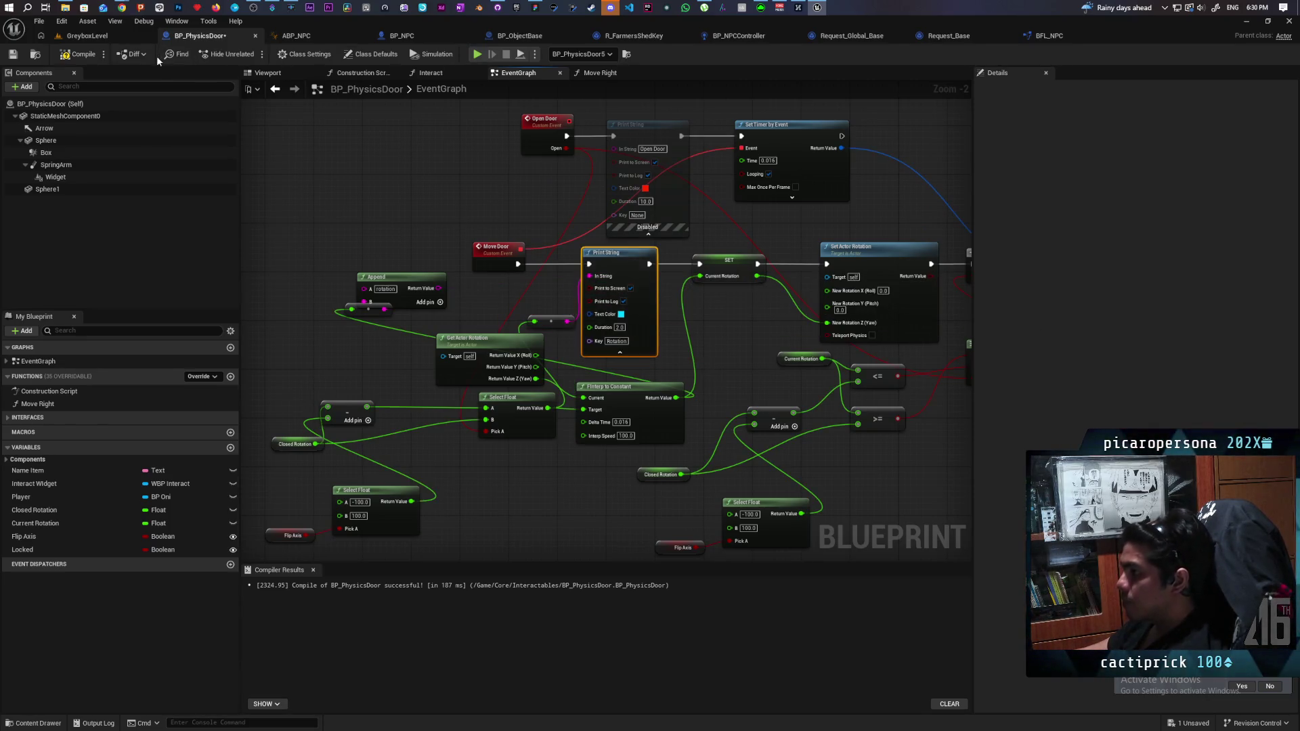
pyautogui.click(91, 37)
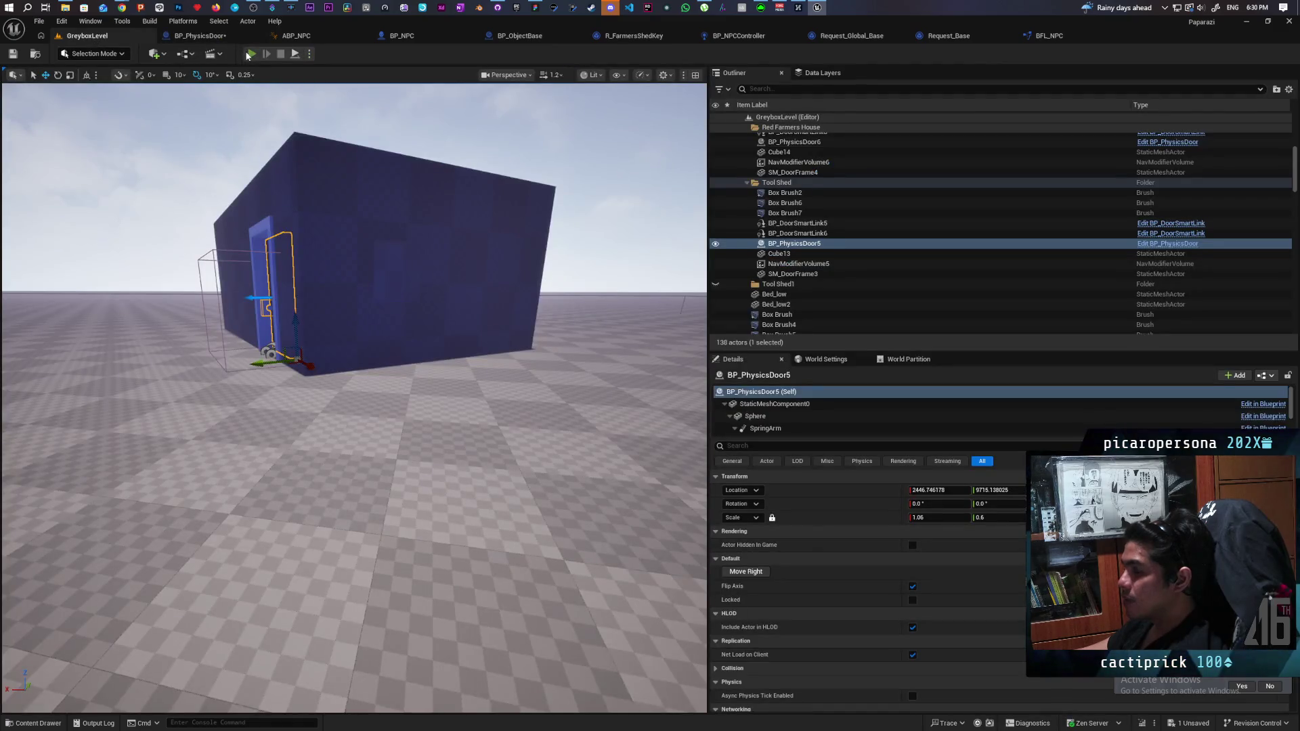
# Play the greybox level, talk to the NPC at the shed door, then stop the playtest.
pyautogui.click(249, 54)
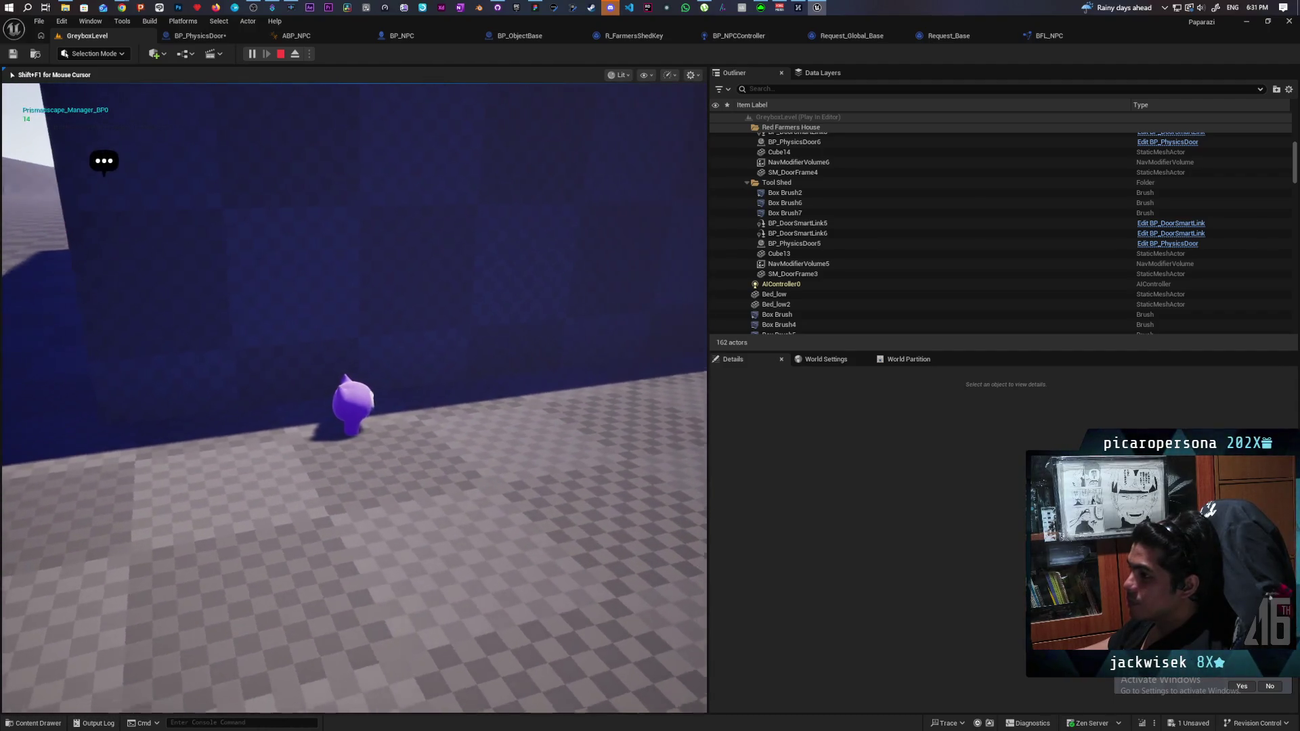
pyautogui.press('e')
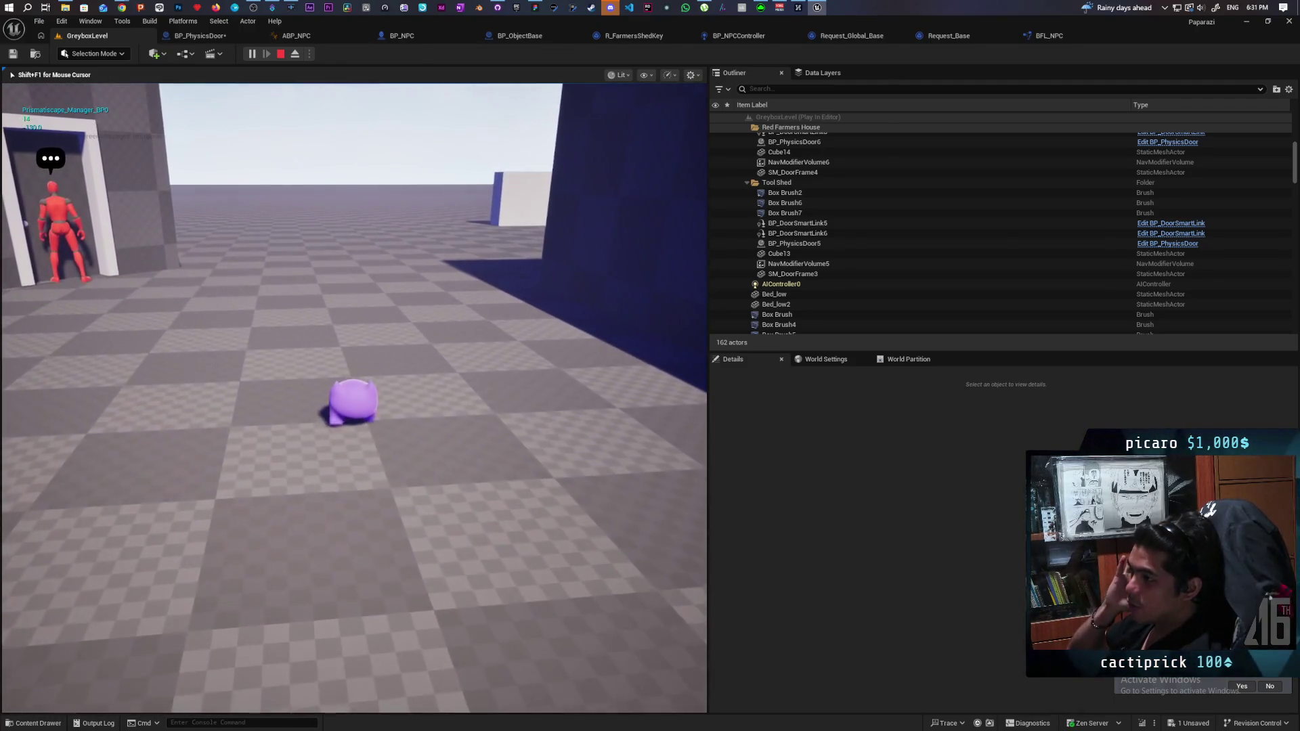
pyautogui.press('Escape')
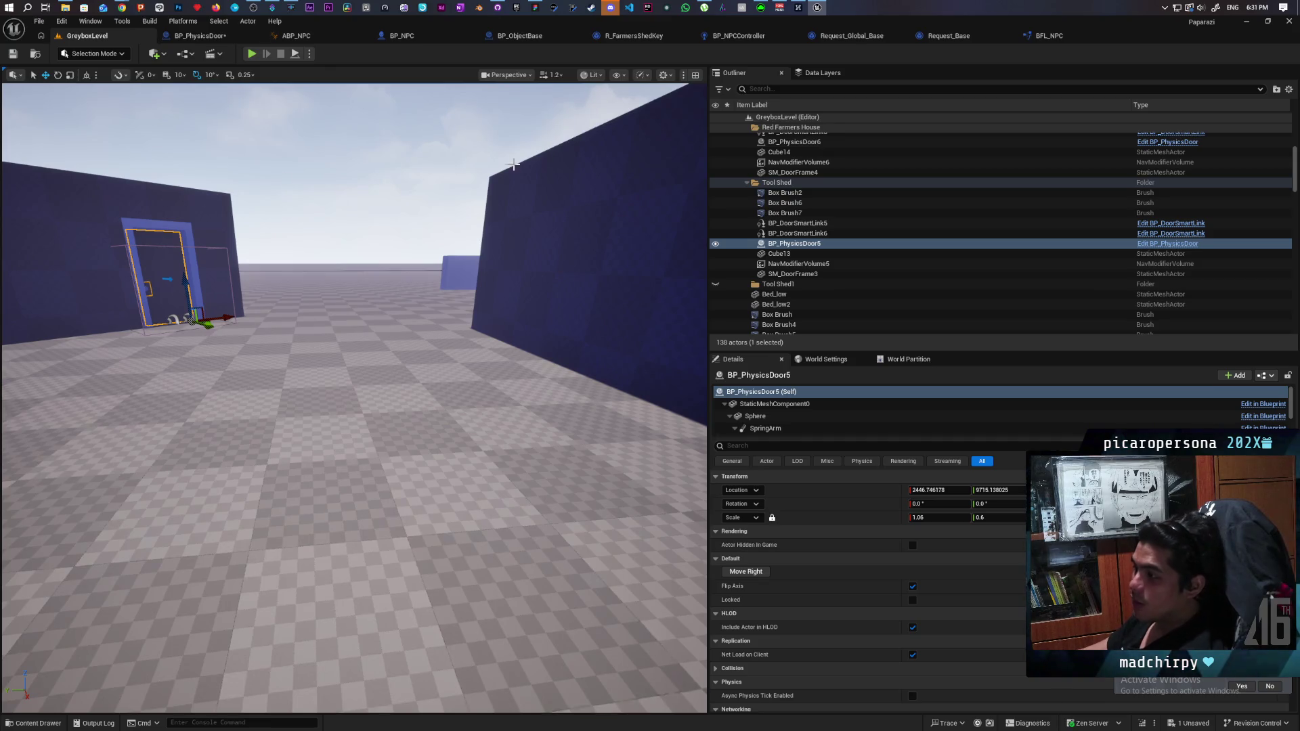
# In BP_PhysicsDoor's event graph, disable the rotation Print String node.
pyautogui.click(949, 40)
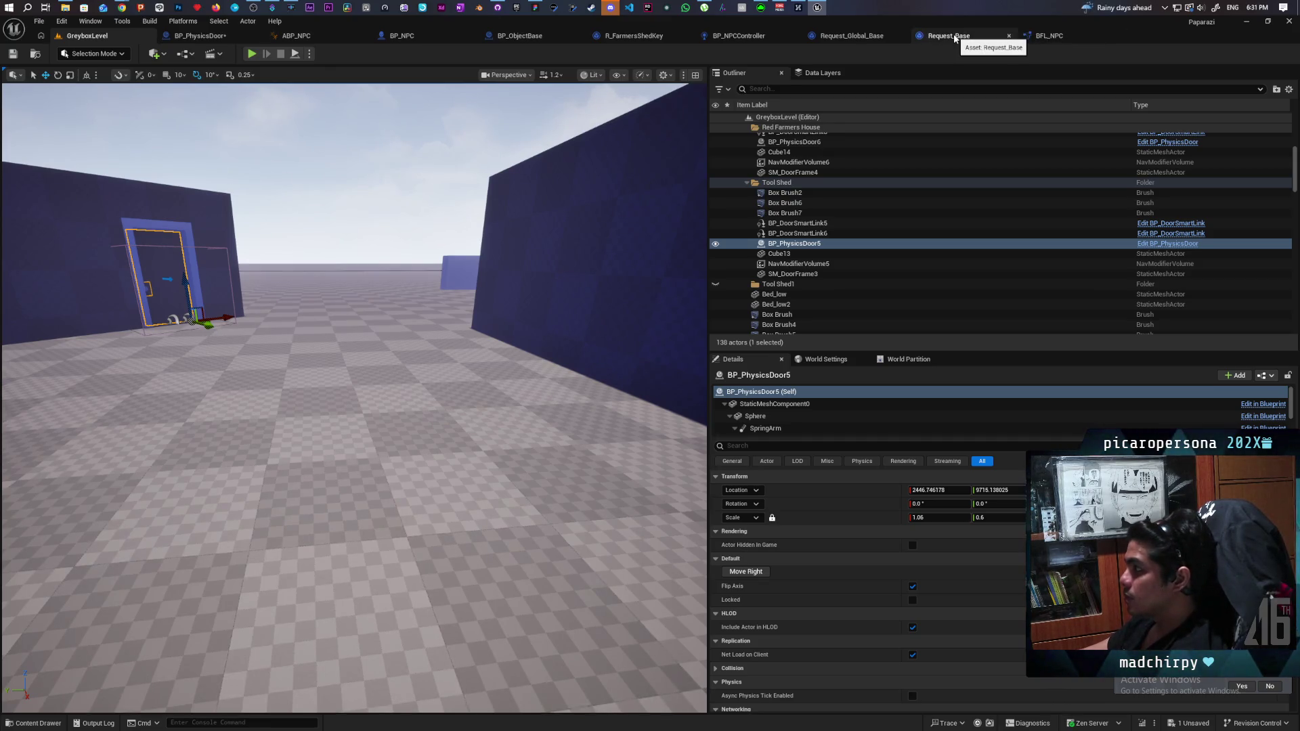
pyautogui.click(200, 35)
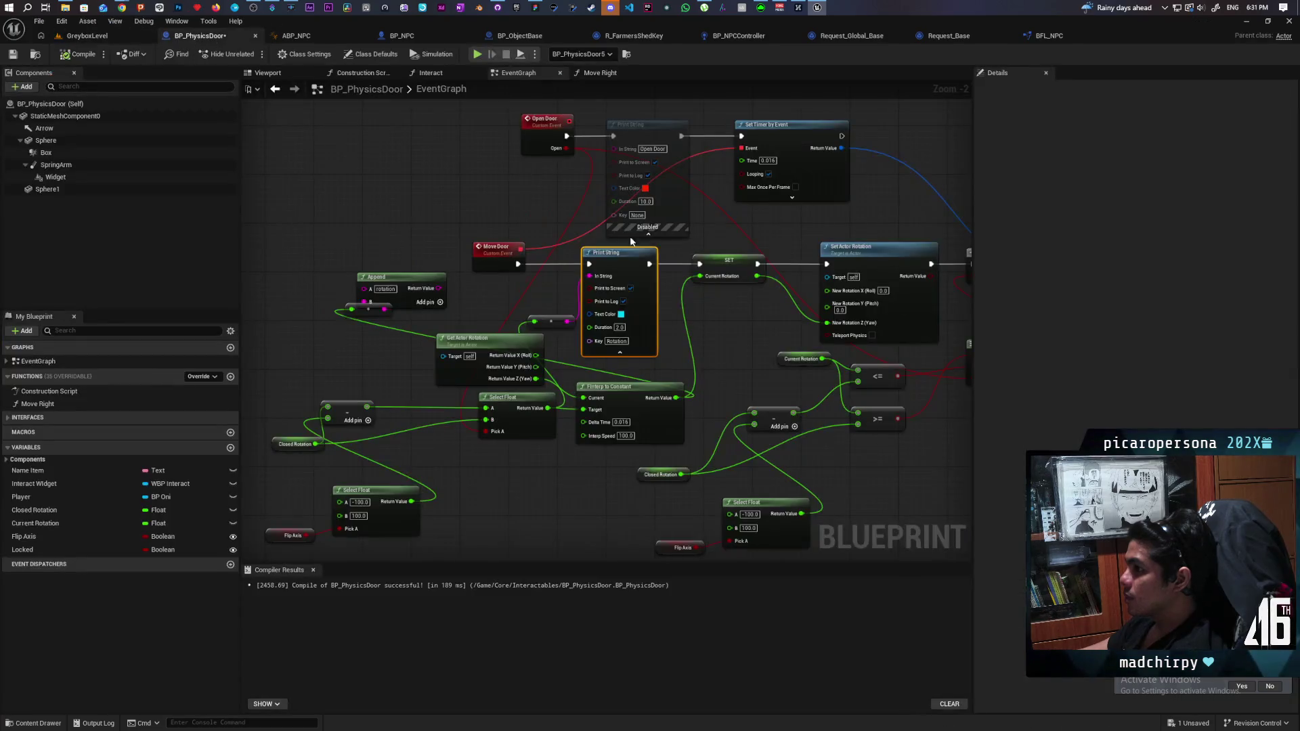
pyautogui.moveTo(789, 328)
pyautogui.mouseDown()
pyautogui.moveTo(678, 315)
pyautogui.moveTo(719, 314)
pyautogui.mouseUp()
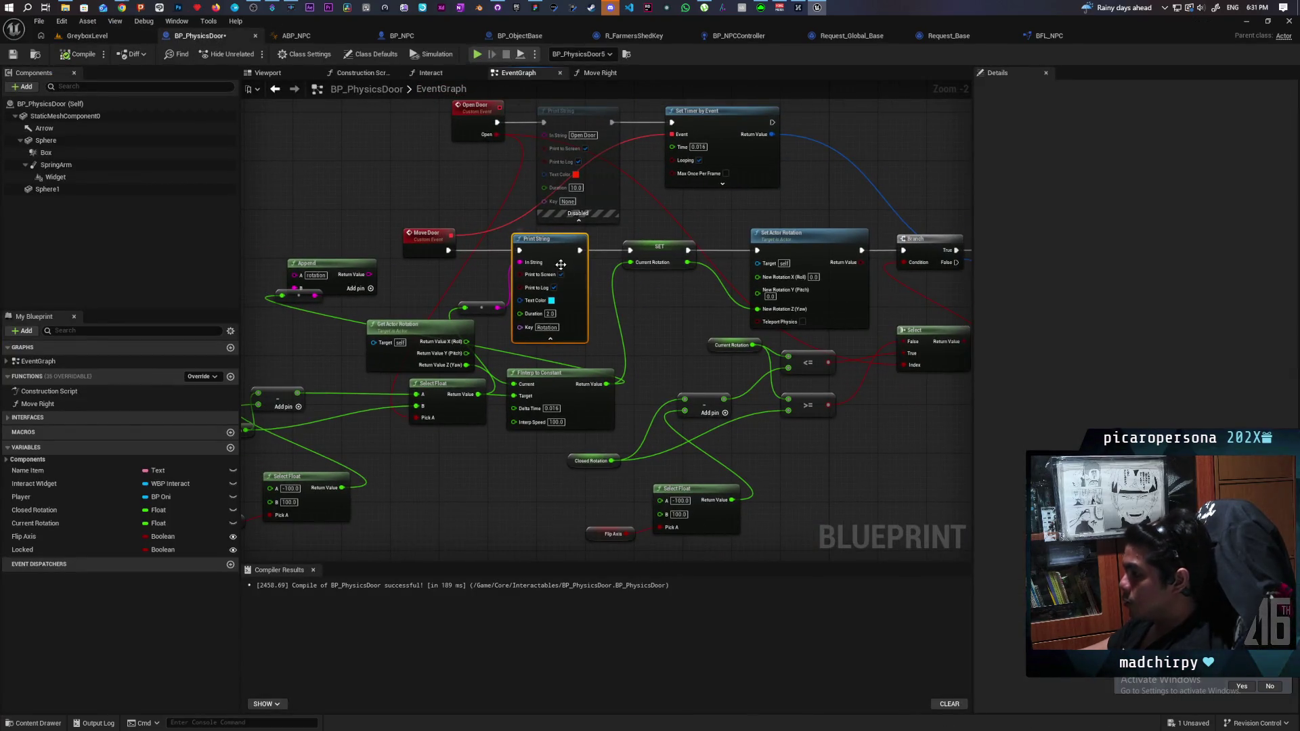
pyautogui.hotkey('ctrl', 'shift', 'd')
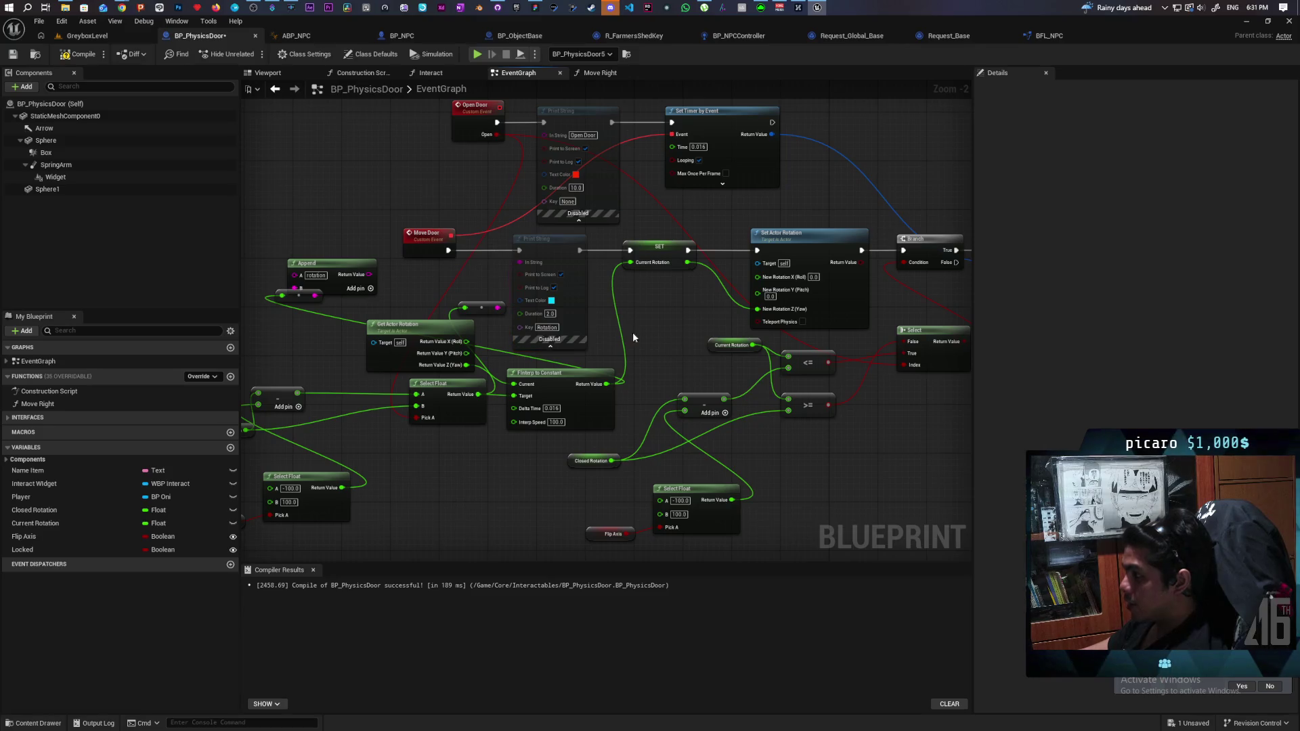
pyautogui.scroll(2, 589, 333)
pyautogui.moveTo(589, 333); pyautogui.dragTo(763, 345)
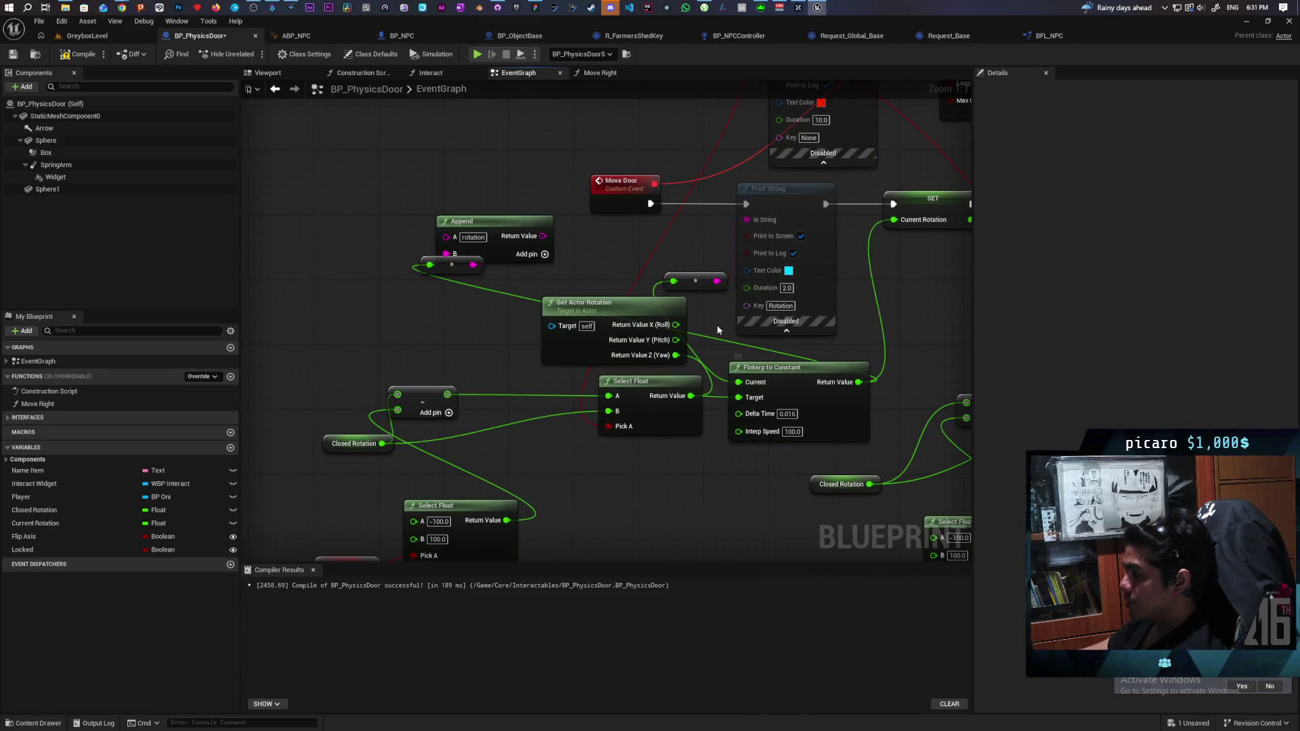
# Move the reroute node, rewire Append's Return Value to Print String, and undo the Print String change.
pyautogui.moveTo(693, 263)
pyautogui.mouseDown()
pyautogui.moveTo(694, 242)
pyautogui.moveTo(675, 233)
pyautogui.mouseUp()
pyautogui.moveTo(938, 323)
pyautogui.mouseDown()
pyautogui.moveTo(538, 361)
pyautogui.moveTo(750, 354)
pyautogui.moveTo(679, 360)
pyautogui.mouseUp()
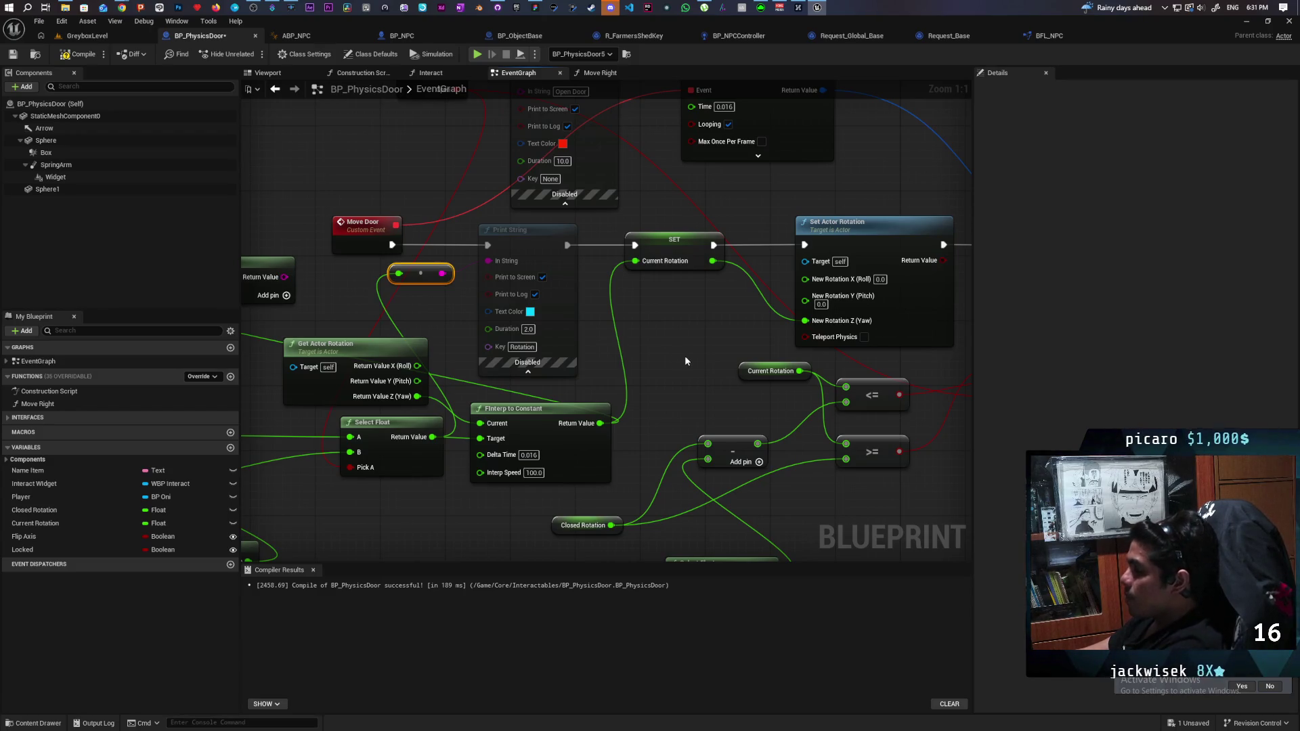
pyautogui.moveTo(685, 355)
pyautogui.mouseDown()
pyautogui.moveTo(685, 371)
pyautogui.moveTo(725, 359)
pyautogui.moveTo(711, 359)
pyautogui.mouseUp()
pyautogui.moveTo(424, 333); pyautogui.dragTo(527, 295)
pyautogui.moveTo(436, 247); pyautogui.dragTo(558, 241)
pyautogui.moveTo(655, 229); pyautogui.dragTo(652, 227)
pyautogui.click(723, 251)
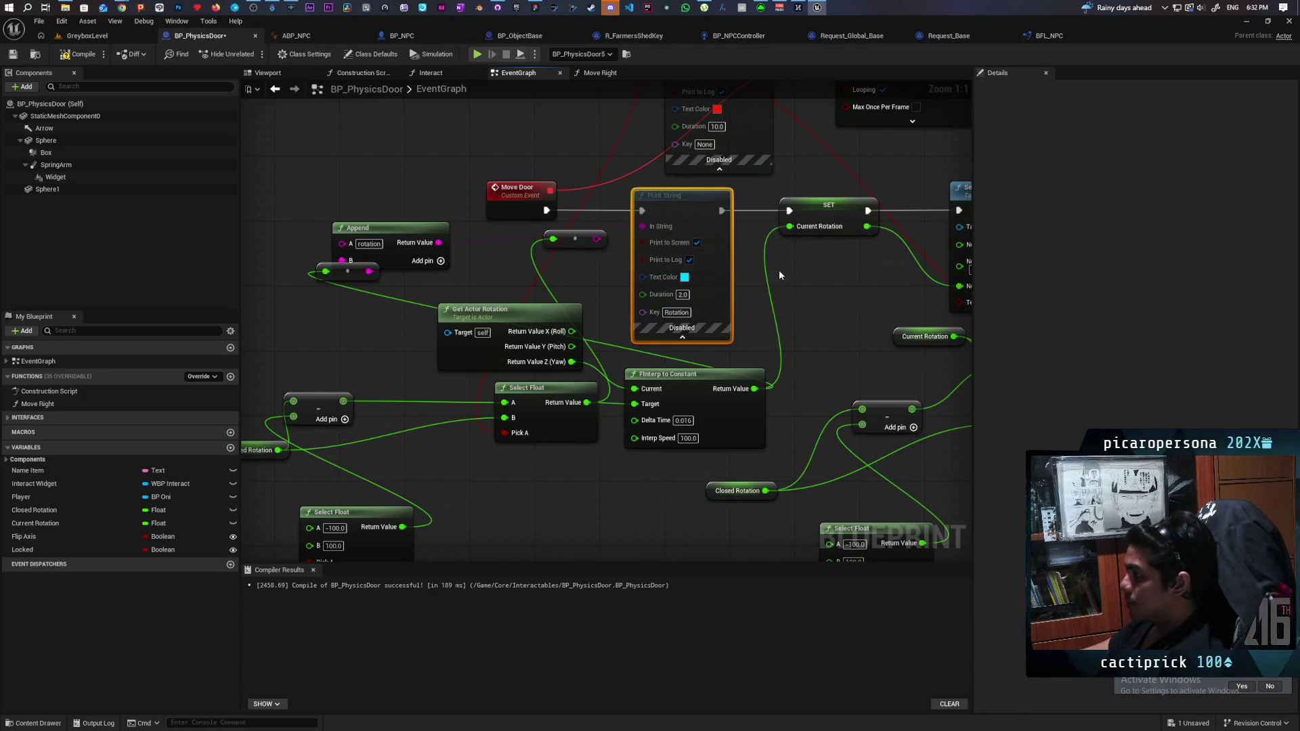
pyautogui.hotkey('ctrl', 'z')
pyautogui.click(88, 35)
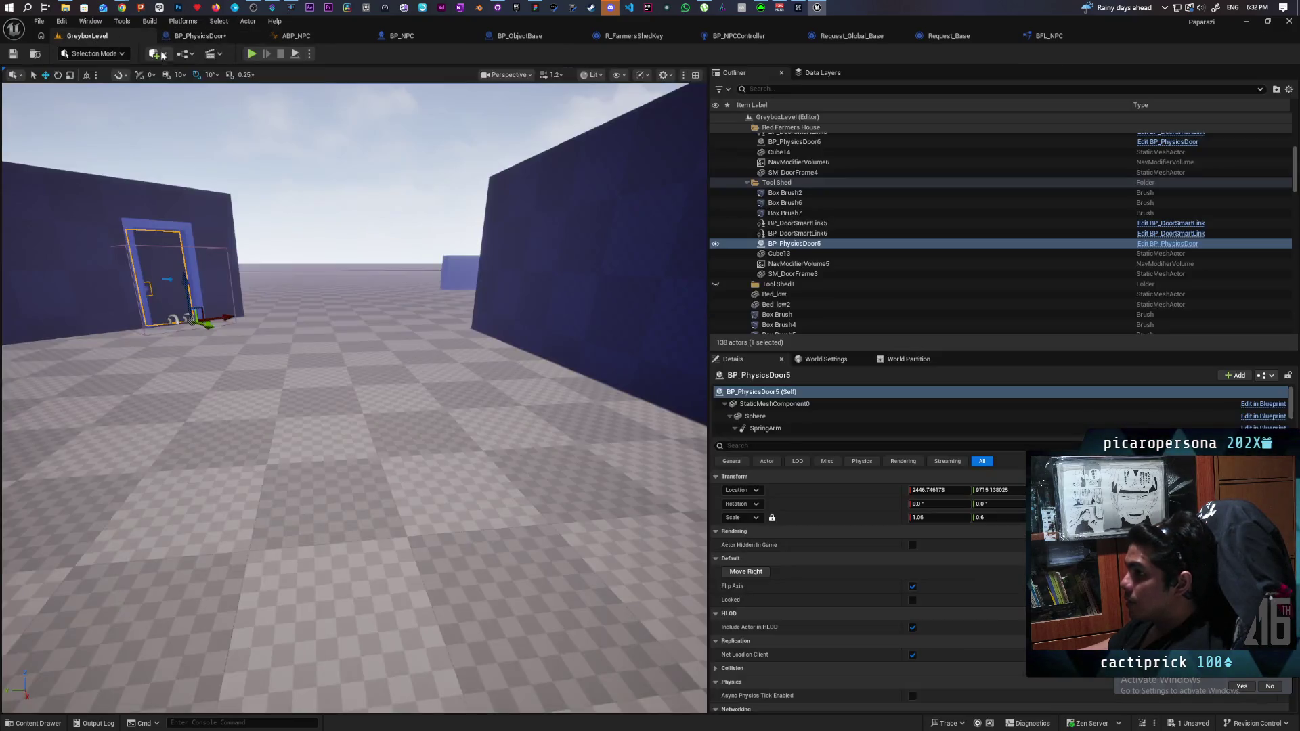
# Play the level, walk and jump past the blue wall to the mannequin's doorway, then stop.
pyautogui.hotkey('alt', 'p')
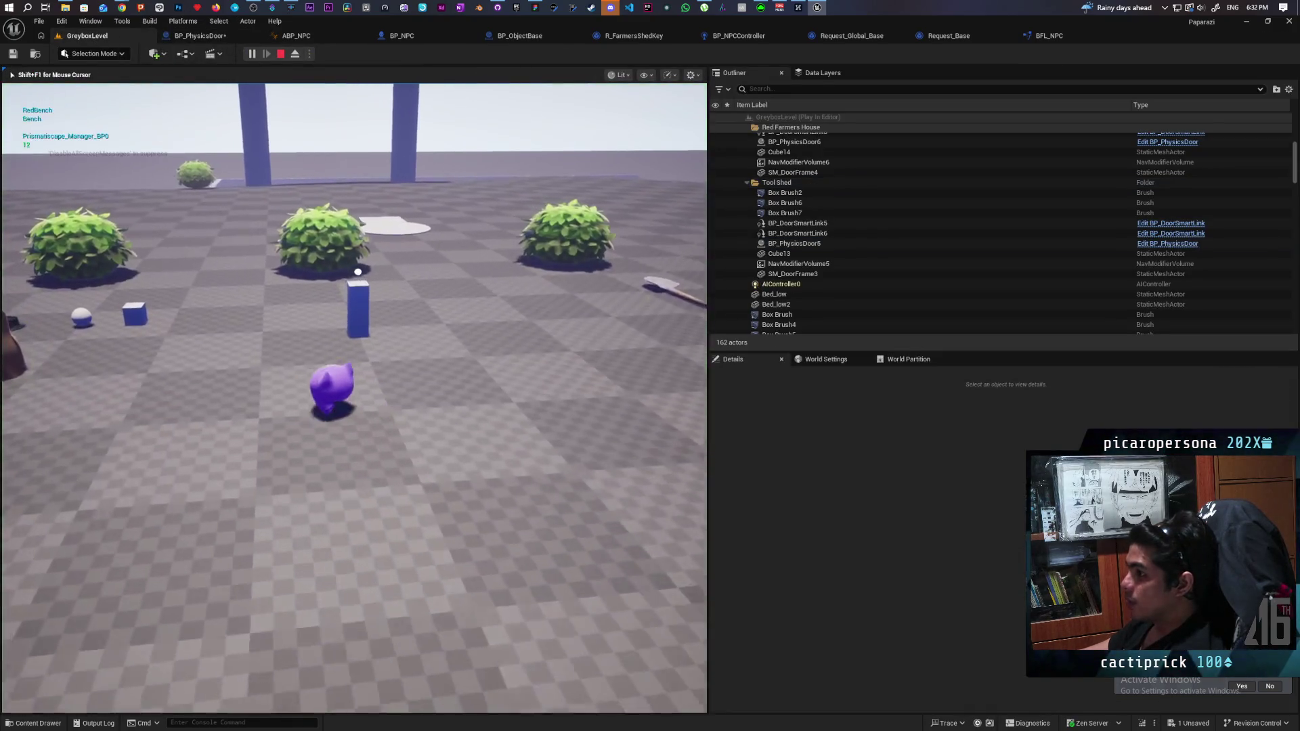
pyautogui.press('w')
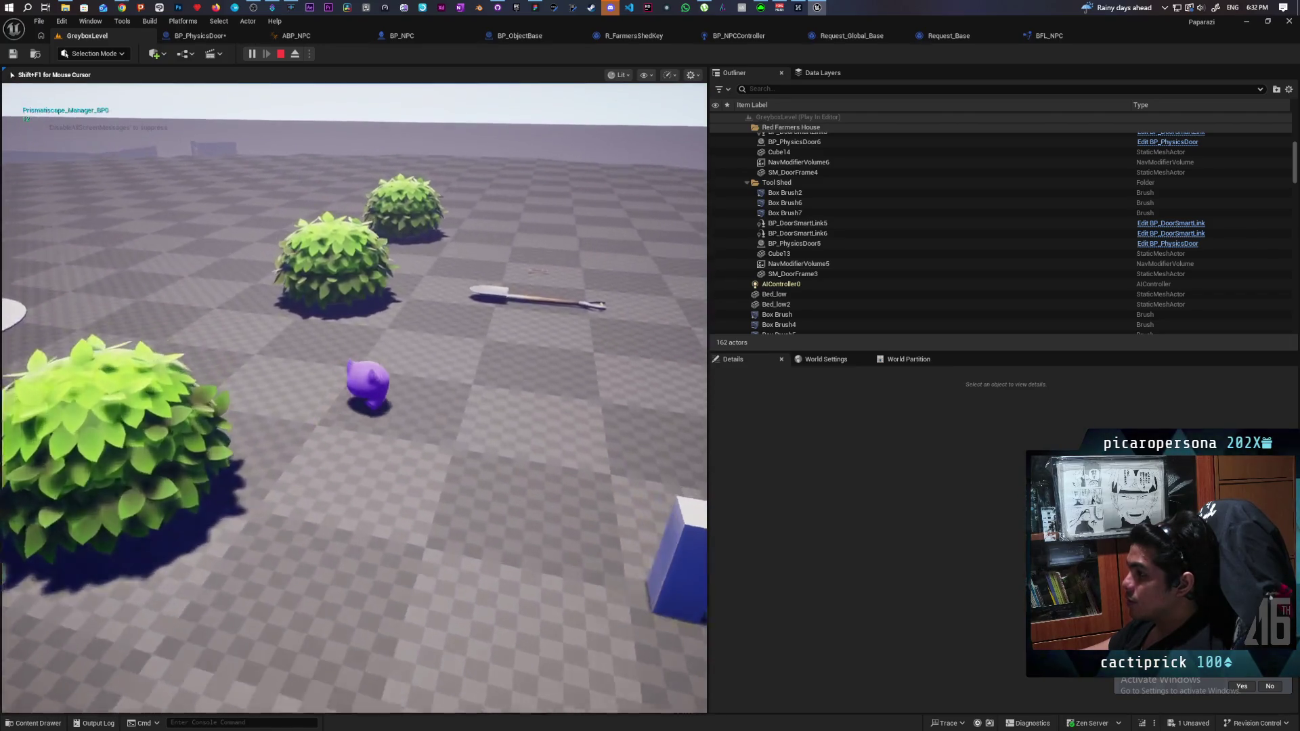
pyautogui.press('w')
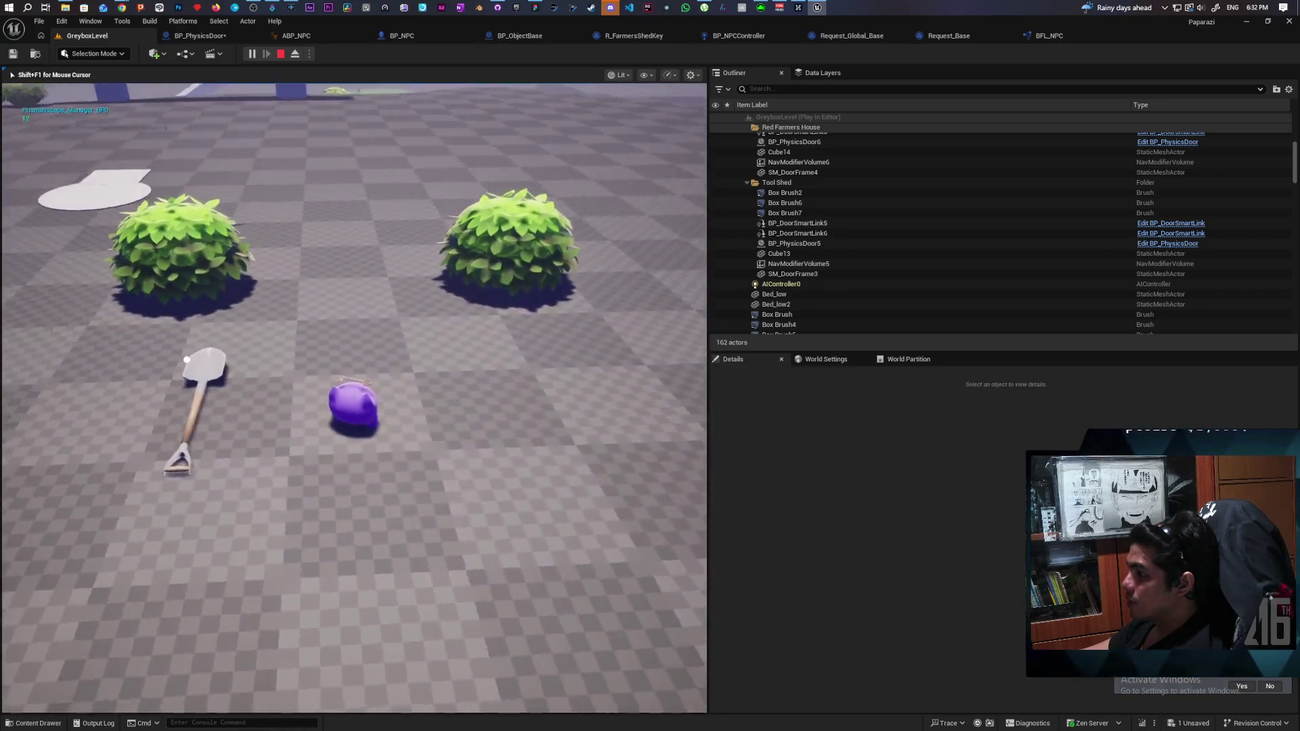
pyautogui.press('s')
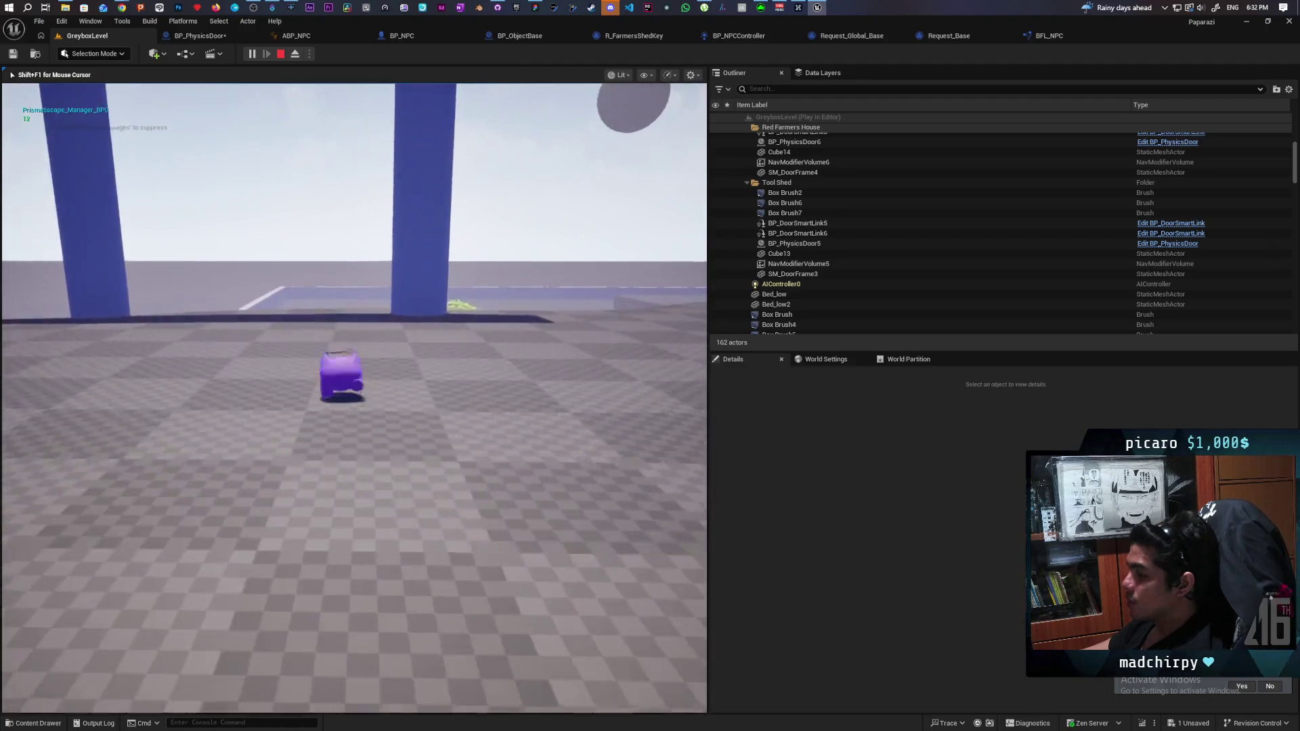
pyautogui.press('w')
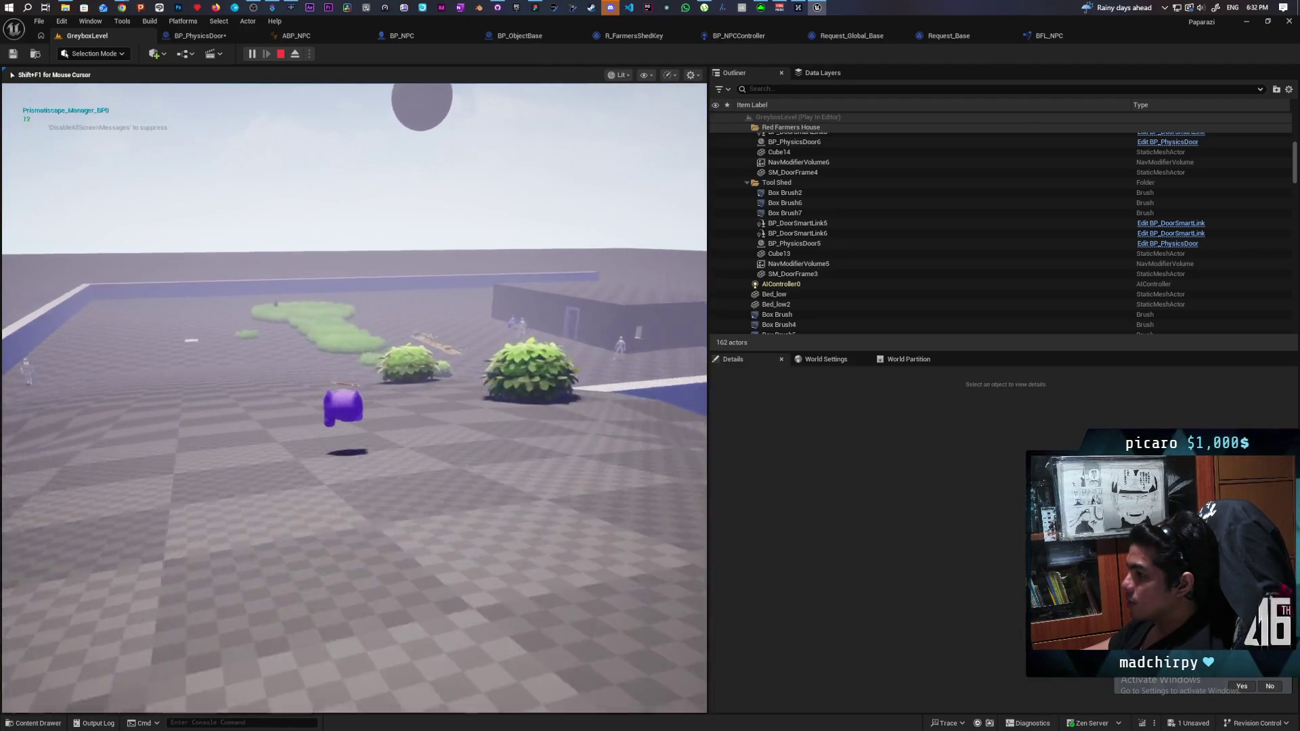
pyautogui.press('w')
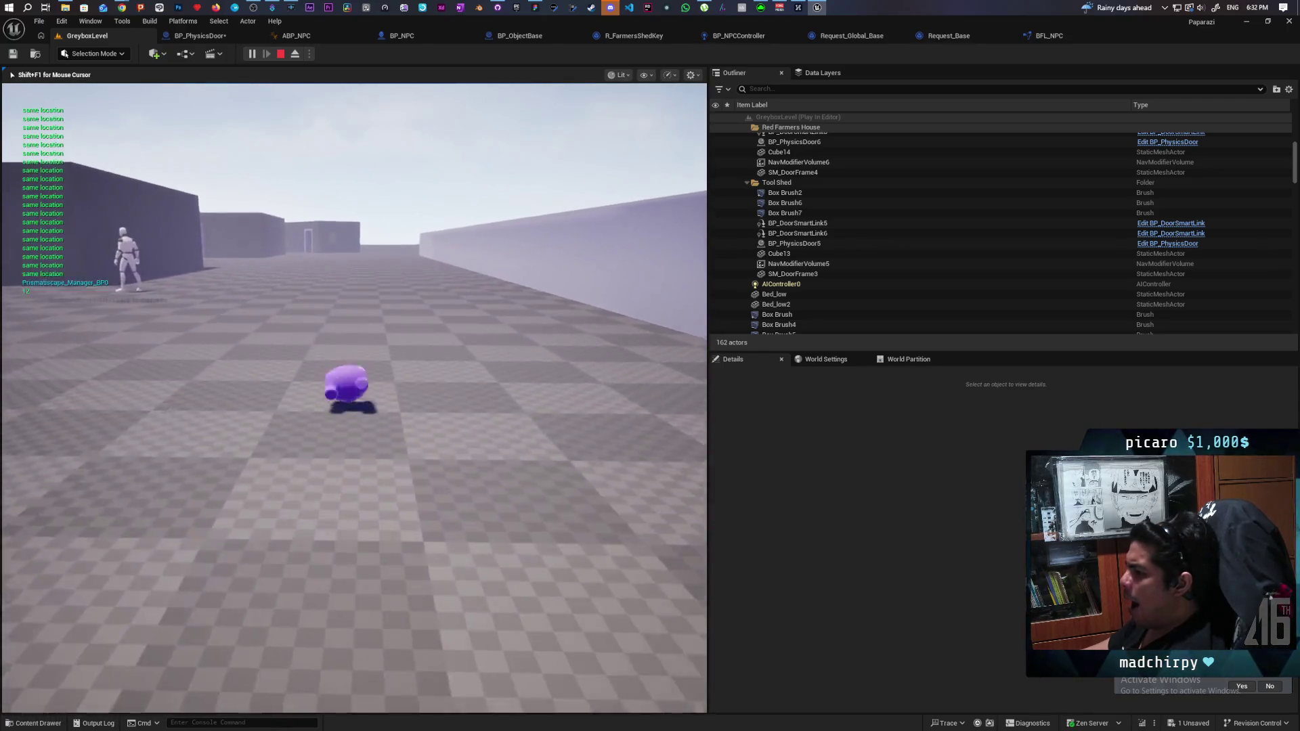
pyautogui.press('w')
pyautogui.press('w')
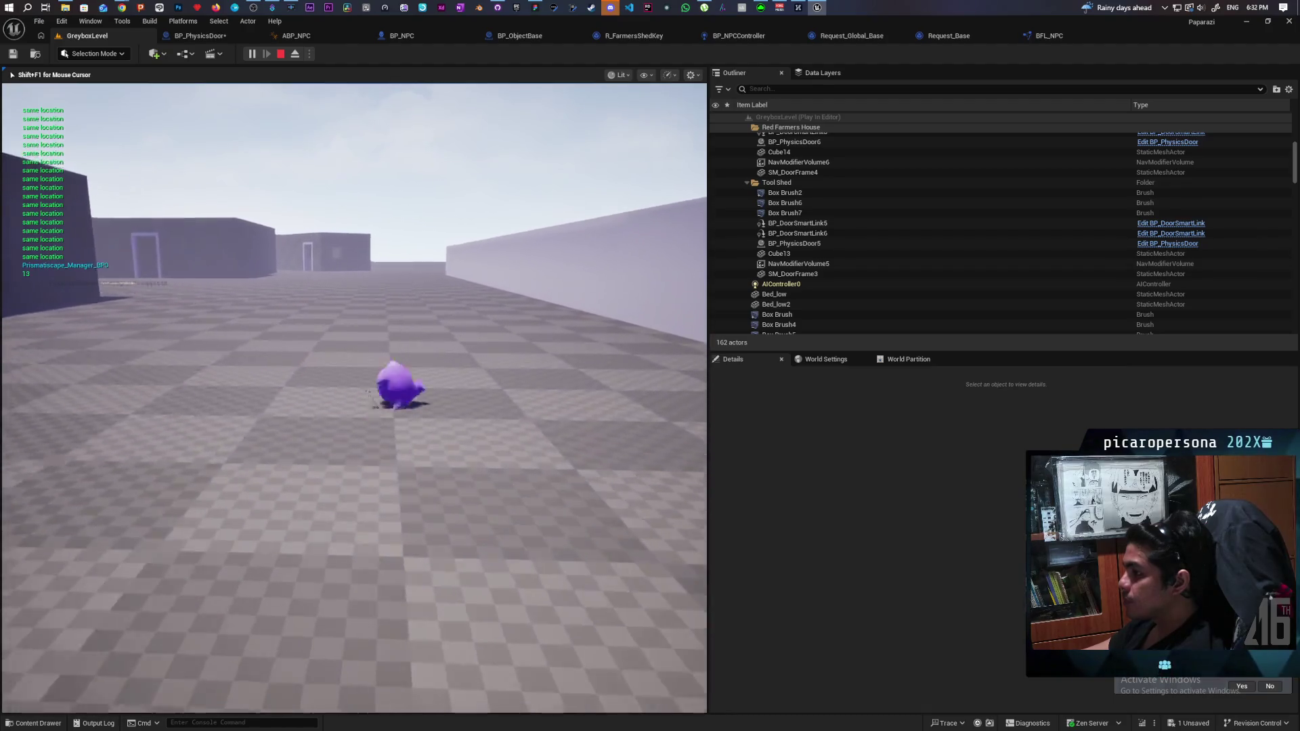
pyautogui.press('w')
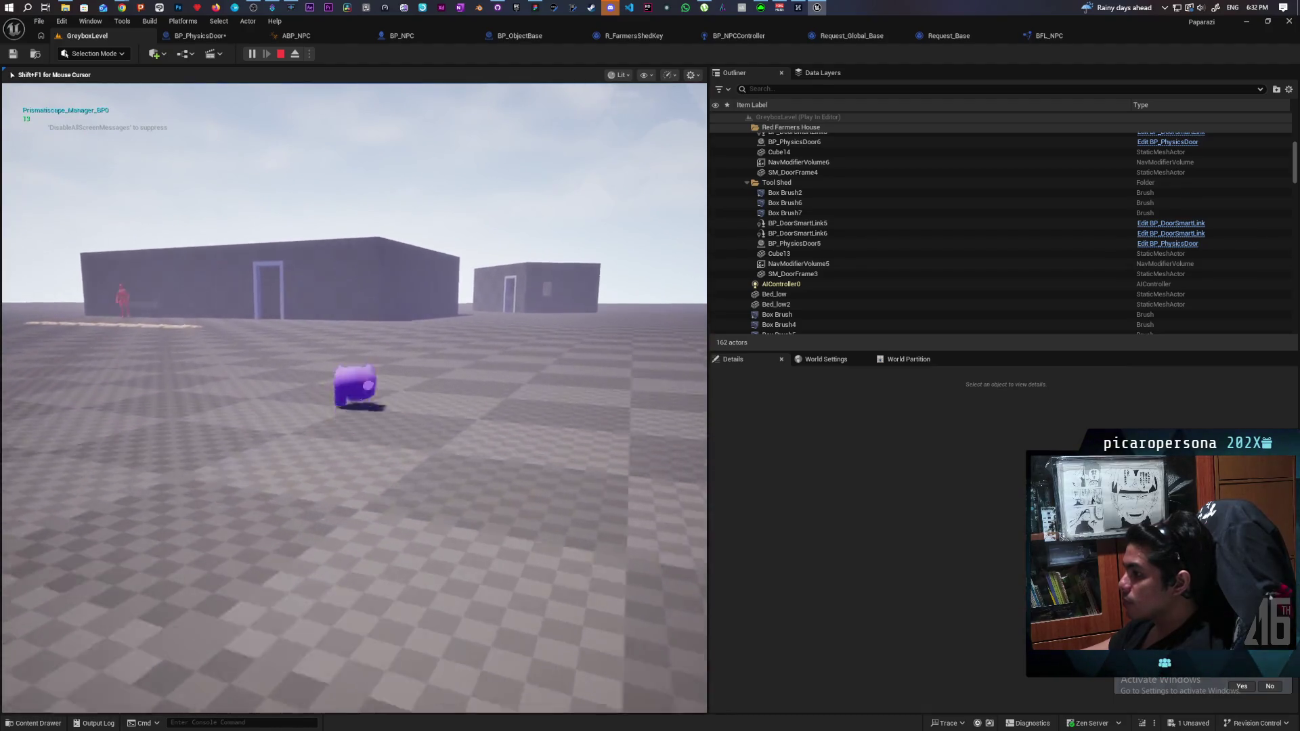
pyautogui.press('w')
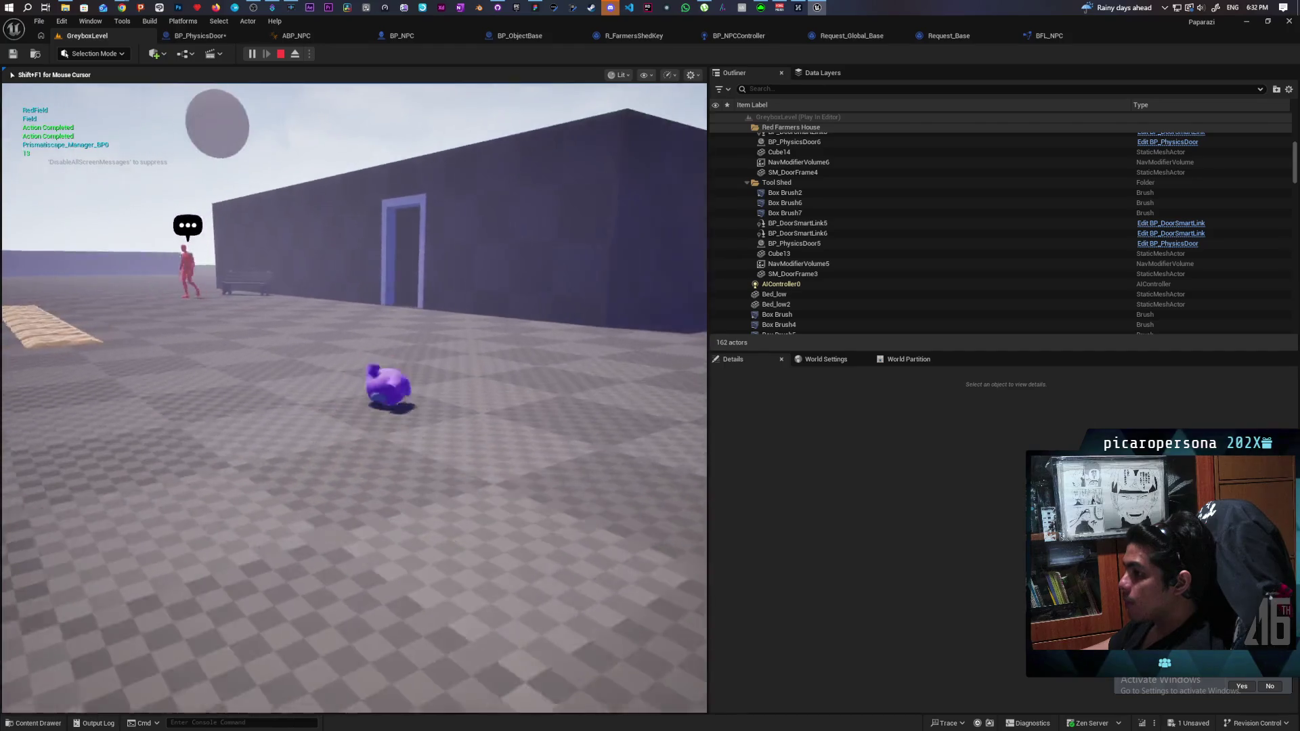
pyautogui.press('w')
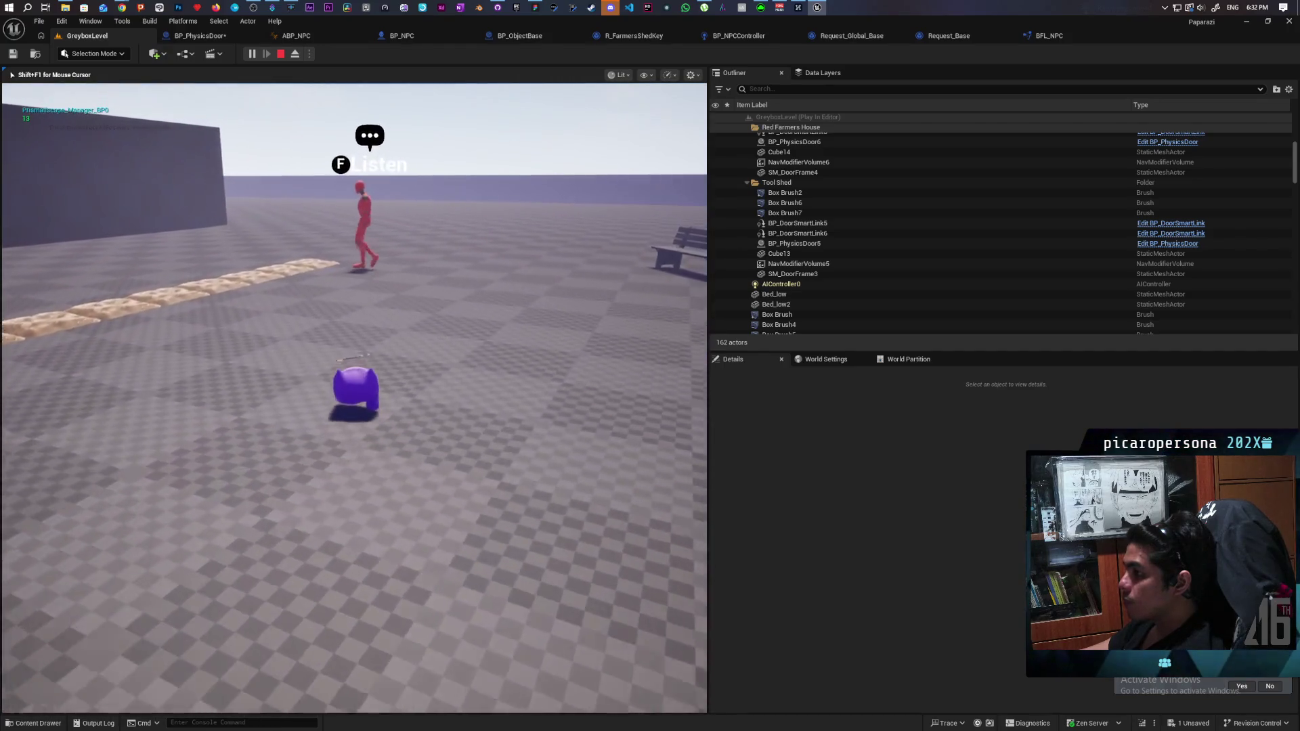
pyautogui.press('d')
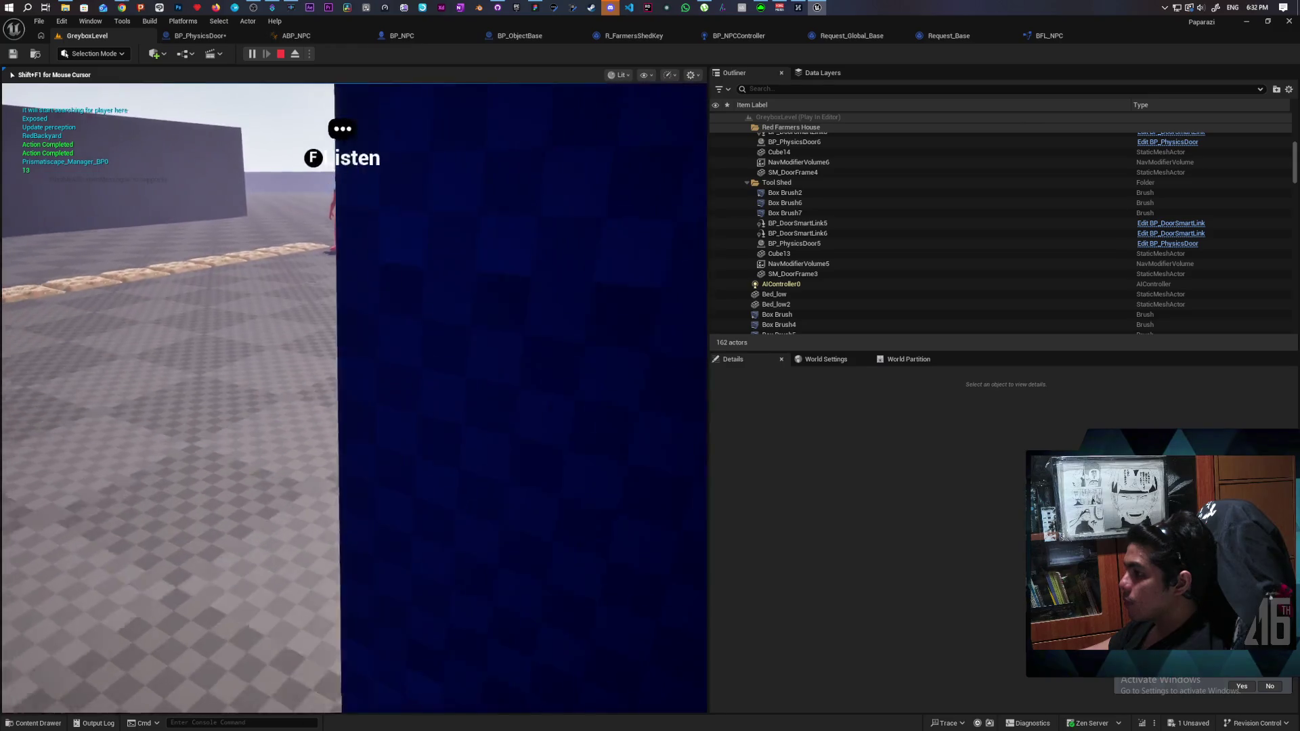
pyautogui.press('w')
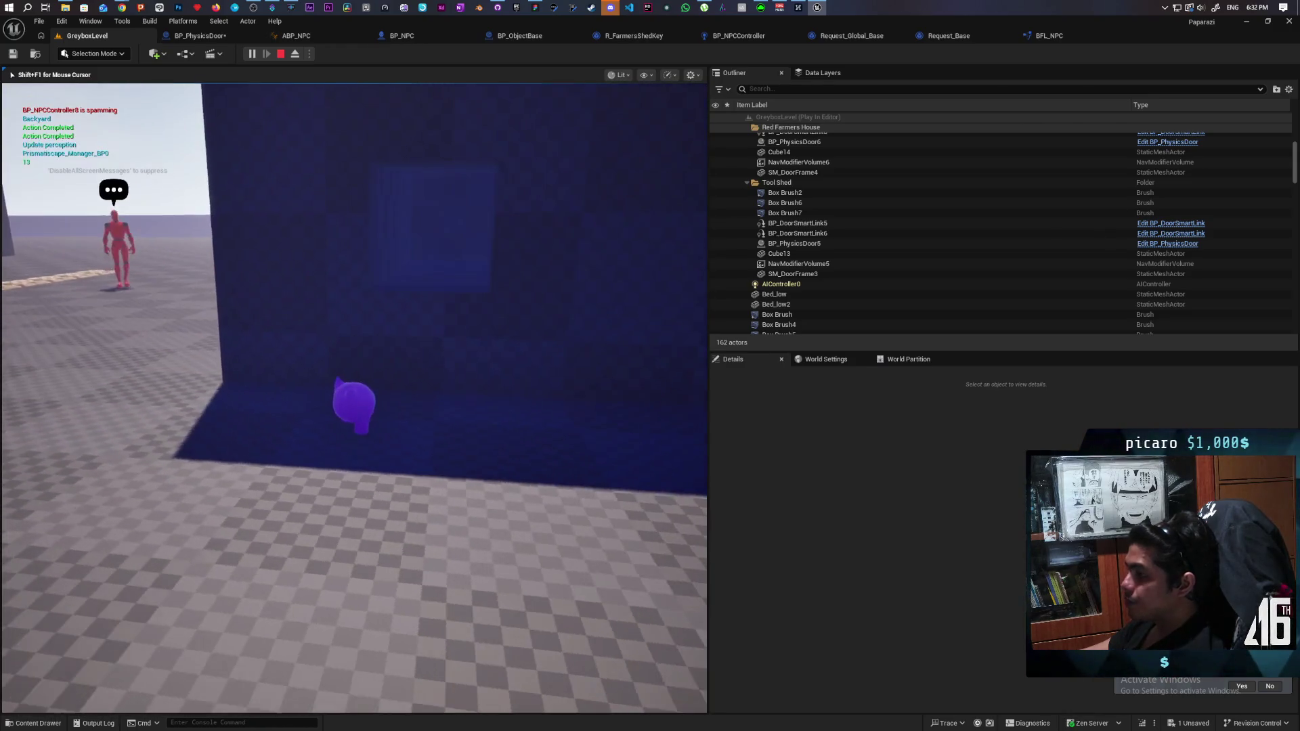
pyautogui.press('space')
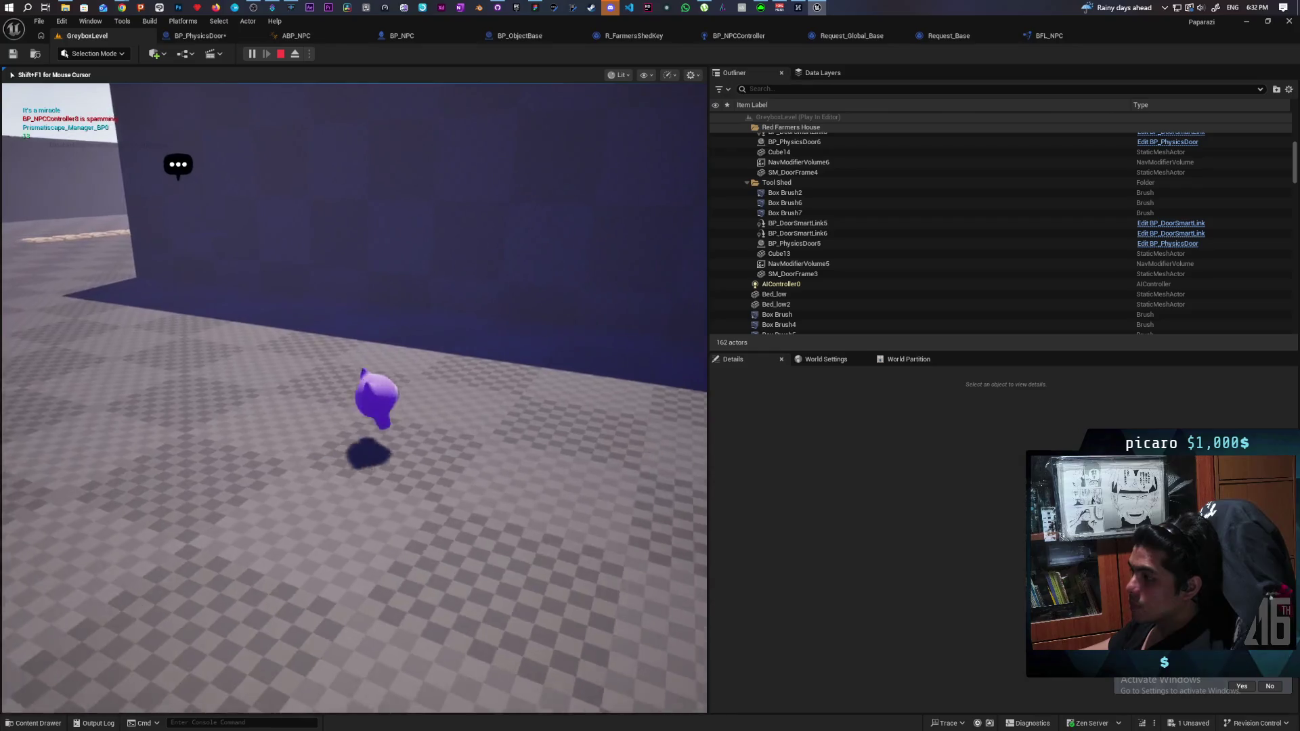
pyautogui.press('w')
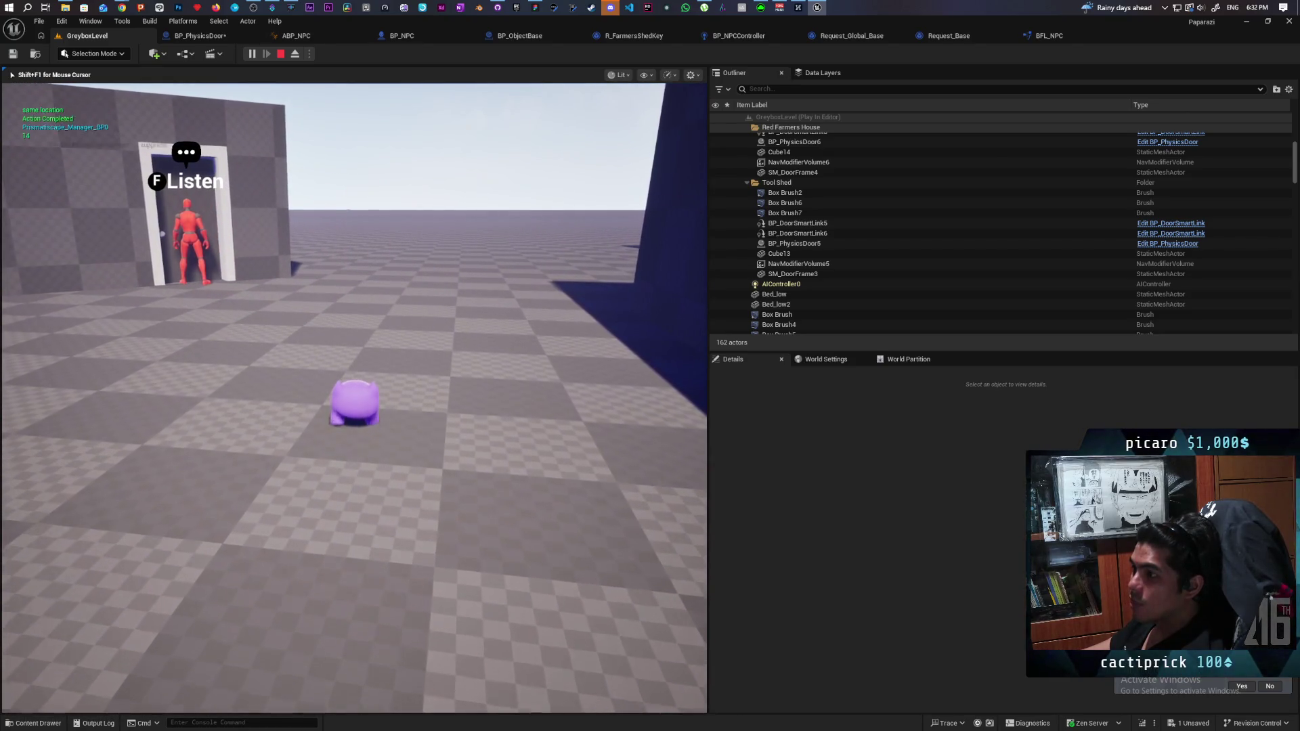
pyautogui.press('f')
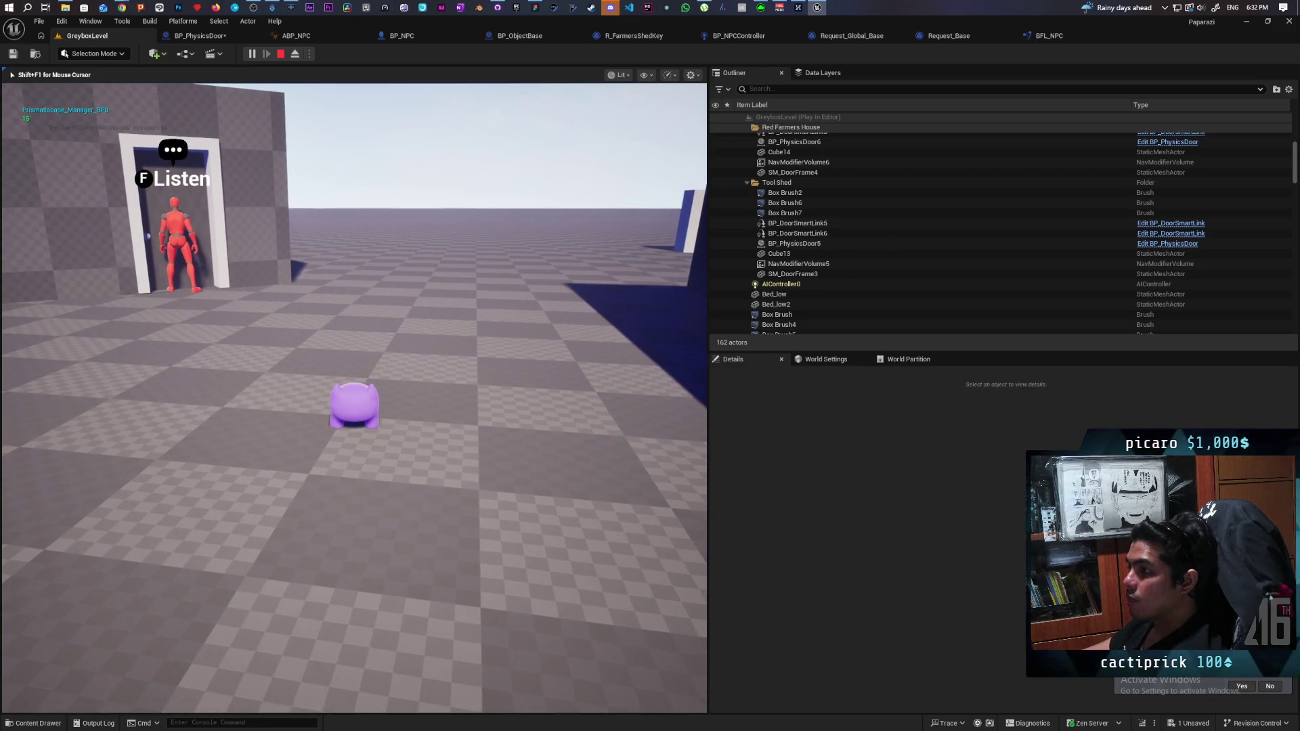
pyautogui.press('Escape')
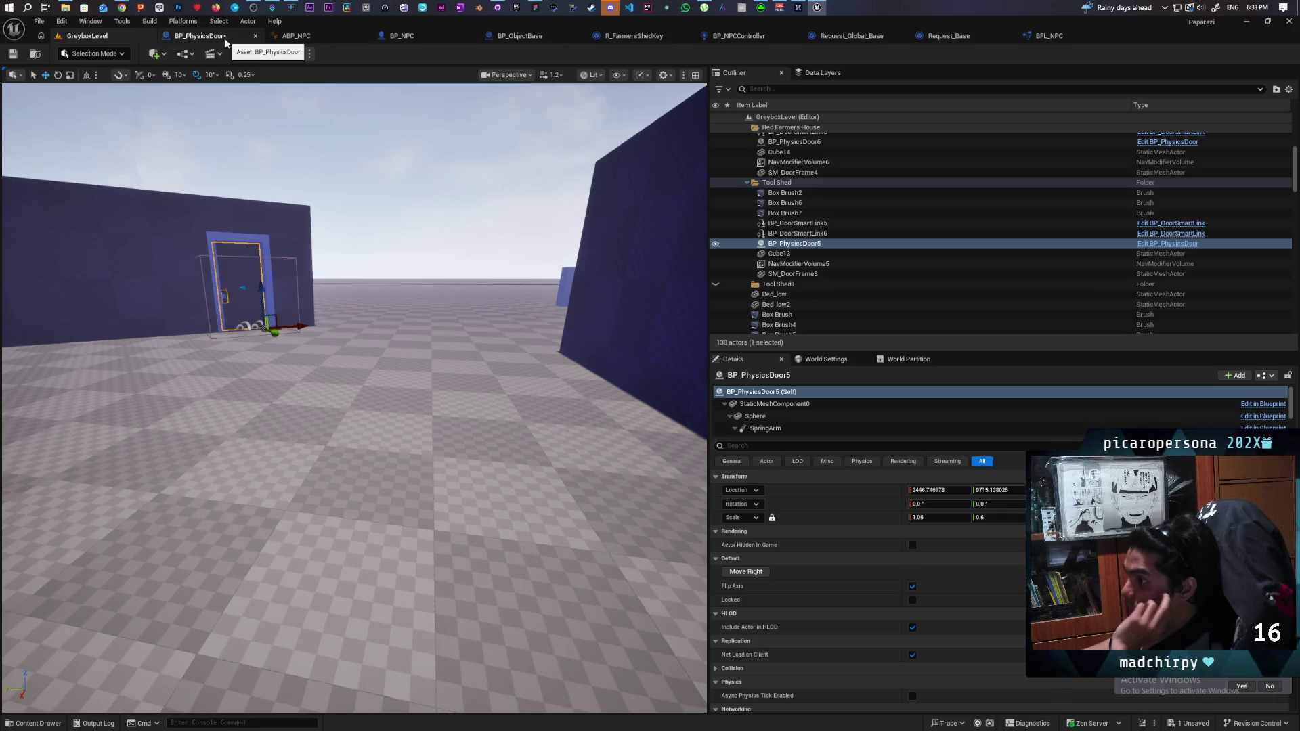
# Bring the FInterp, Set Actor Rotation and comparison nodes of BP_PhysicsDoor into view.
pyautogui.click(226, 40)
pyautogui.scroll(-5, 815, 345)
pyautogui.scroll(3, 477, 387)
pyautogui.moveTo(618, 398)
pyautogui.mouseDown()
pyautogui.moveTo(882, 380)
pyautogui.moveTo(802, 380)
pyautogui.moveTo(813, 338)
pyautogui.moveTo(745, 407)
pyautogui.moveTo(792, 340)
pyautogui.moveTo(778, 351)
pyautogui.mouseUp()
pyautogui.scroll(1, 814, 338)
pyautogui.scroll(2, 741, 349)
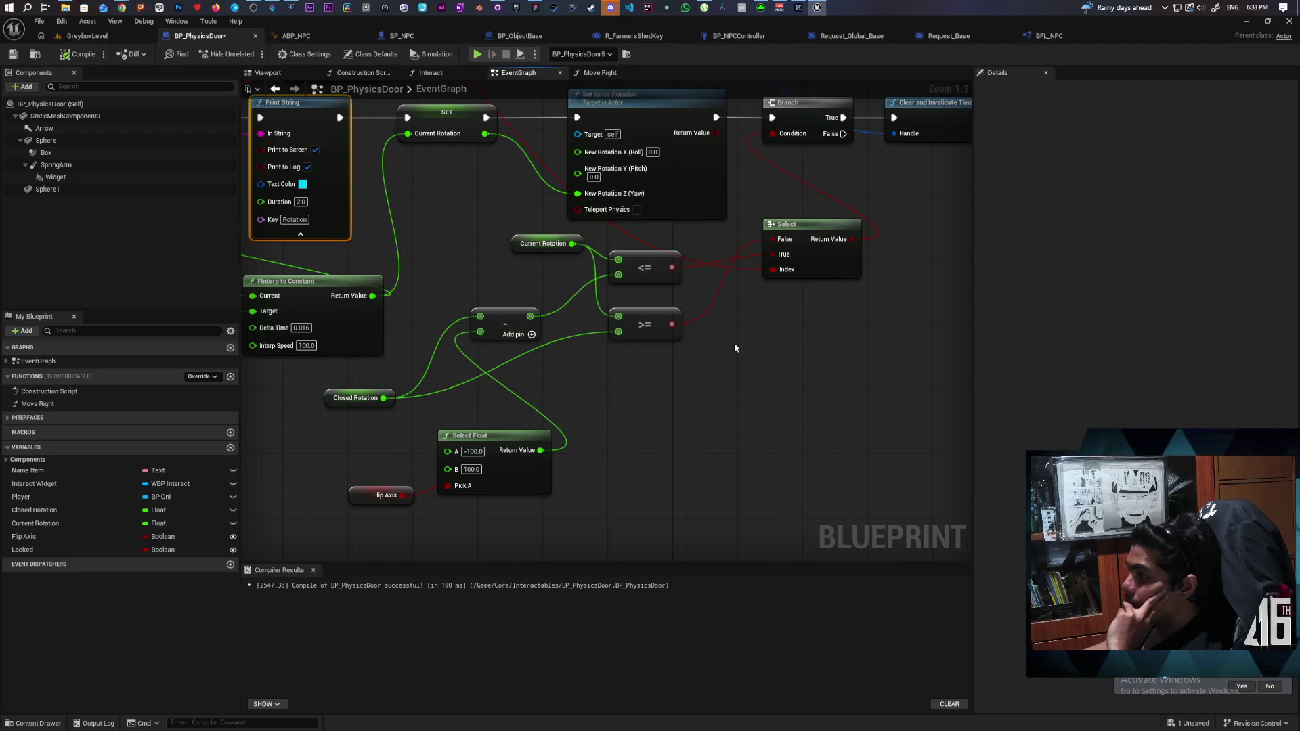
pyautogui.moveTo(713, 371)
pyautogui.mouseDown()
pyautogui.moveTo(710, 469)
pyautogui.moveTo(725, 405)
pyautogui.mouseUp()
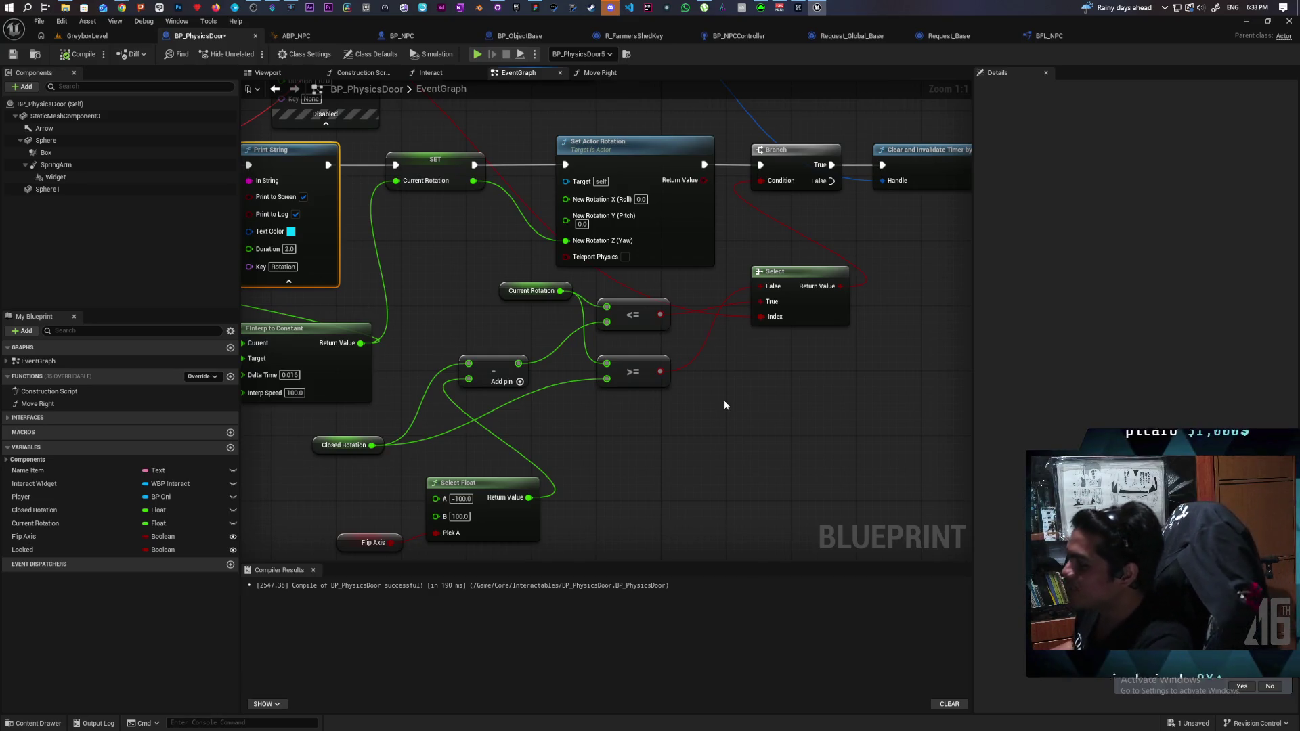
pyautogui.scroll(-2, 659, 387)
pyautogui.moveTo(767, 441)
pyautogui.mouseDown()
pyautogui.moveTo(795, 243)
pyautogui.moveTo(949, 233)
pyautogui.mouseUp()
pyautogui.scroll(2, 765, 354)
pyautogui.click(764, 354)
pyautogui.moveTo(765, 354)
pyautogui.mouseDown()
pyautogui.moveTo(722, 369)
pyautogui.moveTo(784, 325)
pyautogui.moveTo(807, 456)
pyautogui.moveTo(850, 534)
pyautogui.moveTo(626, 435)
pyautogui.moveTo(581, 343)
pyautogui.moveTo(605, 378)
pyautogui.moveTo(621, 463)
pyautogui.moveTo(438, 388)
pyautogui.mouseUp()
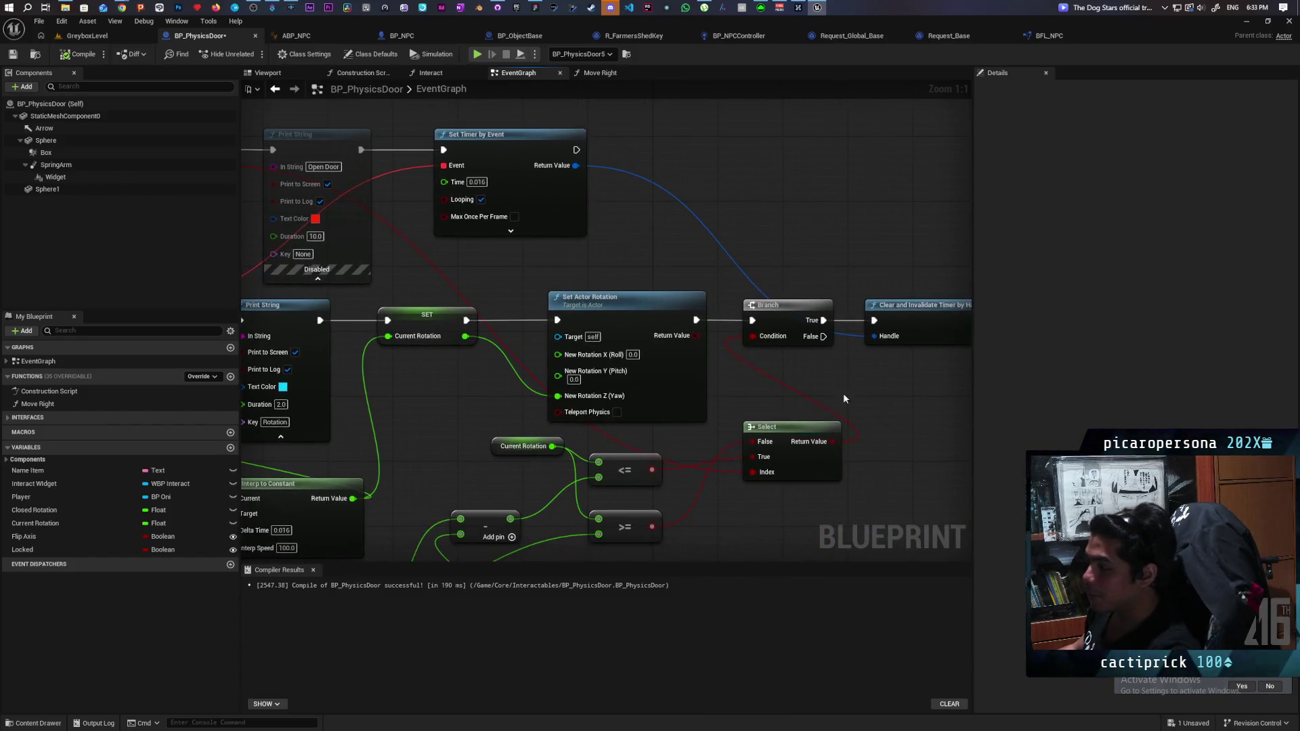
pyautogui.scroll(-1, 766, 400)
pyautogui.scroll(-1, 728, 380)
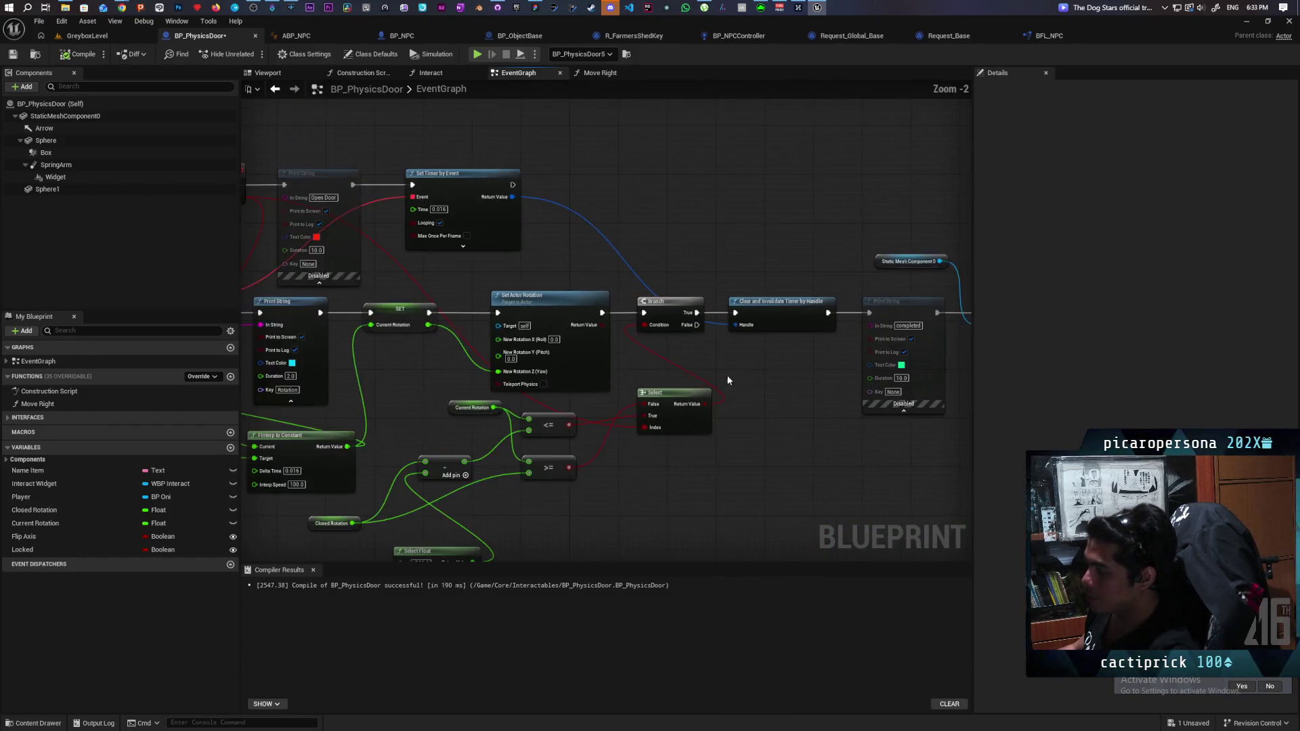
pyautogui.moveTo(385, 273); pyautogui.dragTo(489, 234)
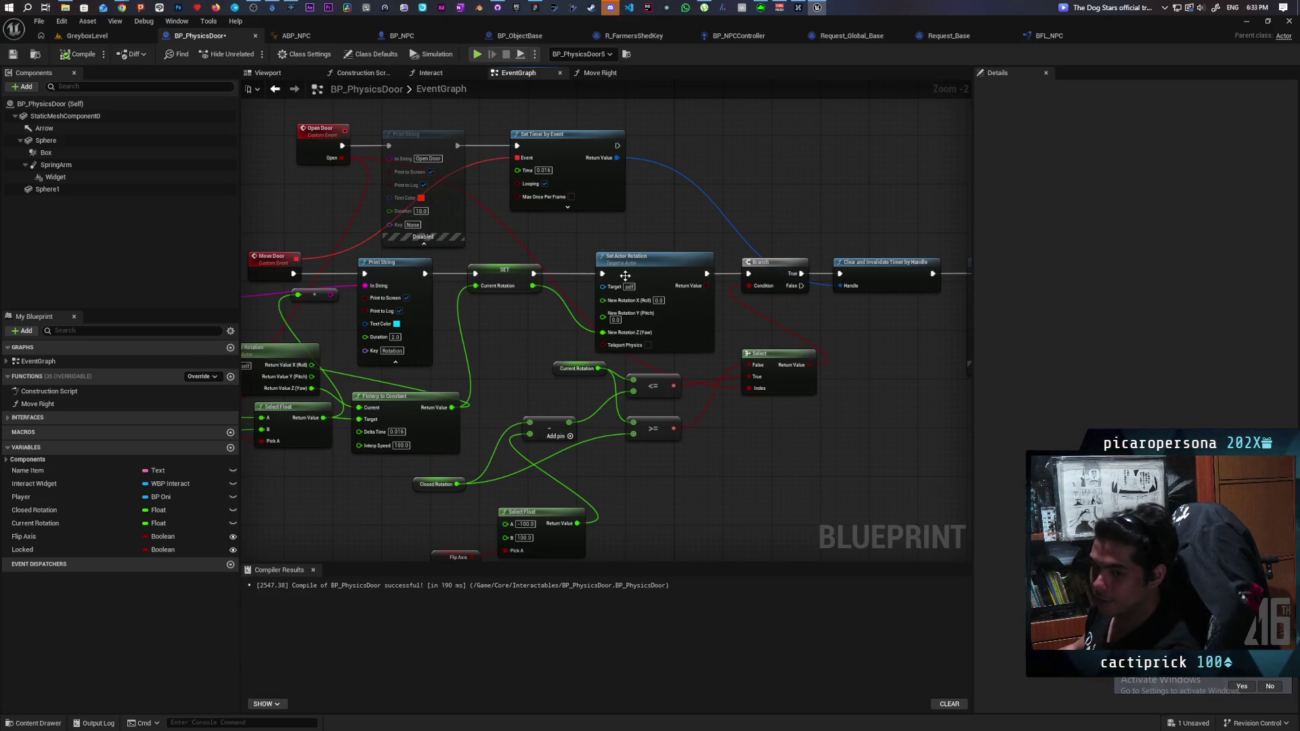
pyautogui.moveTo(636, 367)
pyautogui.mouseDown()
pyautogui.moveTo(440, 406)
pyautogui.moveTo(528, 397)
pyautogui.moveTo(454, 402)
pyautogui.moveTo(473, 438)
pyautogui.mouseUp()
pyautogui.scroll(2, 472, 437)
pyautogui.moveTo(802, 416)
pyautogui.mouseDown()
pyautogui.moveTo(689, 422)
pyautogui.moveTo(644, 400)
pyautogui.moveTo(689, 291)
pyautogui.moveTo(633, 397)
pyautogui.moveTo(726, 386)
pyautogui.moveTo(610, 430)
pyautogui.moveTo(806, 389)
pyautogui.moveTo(778, 450)
pyautogui.moveTo(761, 342)
pyautogui.moveTo(756, 380)
pyautogui.moveTo(751, 370)
pyautogui.moveTo(702, 391)
pyautogui.moveTo(688, 377)
pyautogui.moveTo(632, 377)
pyautogui.moveTo(621, 398)
pyautogui.mouseUp()
pyautogui.moveTo(837, 372)
pyautogui.mouseDown()
pyautogui.moveTo(723, 438)
pyautogui.moveTo(766, 385)
pyautogui.mouseUp()
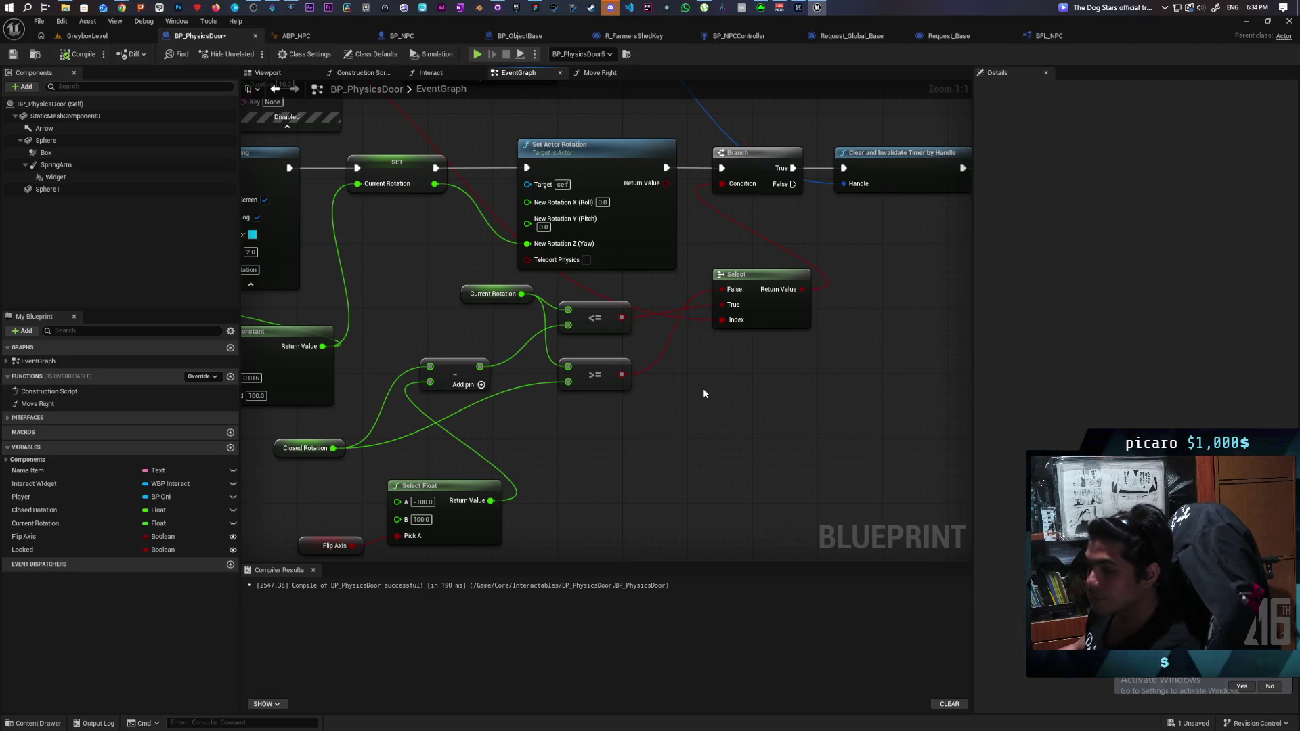
pyautogui.moveTo(705, 394)
pyautogui.mouseDown()
pyautogui.moveTo(789, 384)
pyautogui.moveTo(687, 360)
pyautogui.moveTo(673, 397)
pyautogui.moveTo(739, 443)
pyautogui.moveTo(738, 362)
pyautogui.mouseUp()
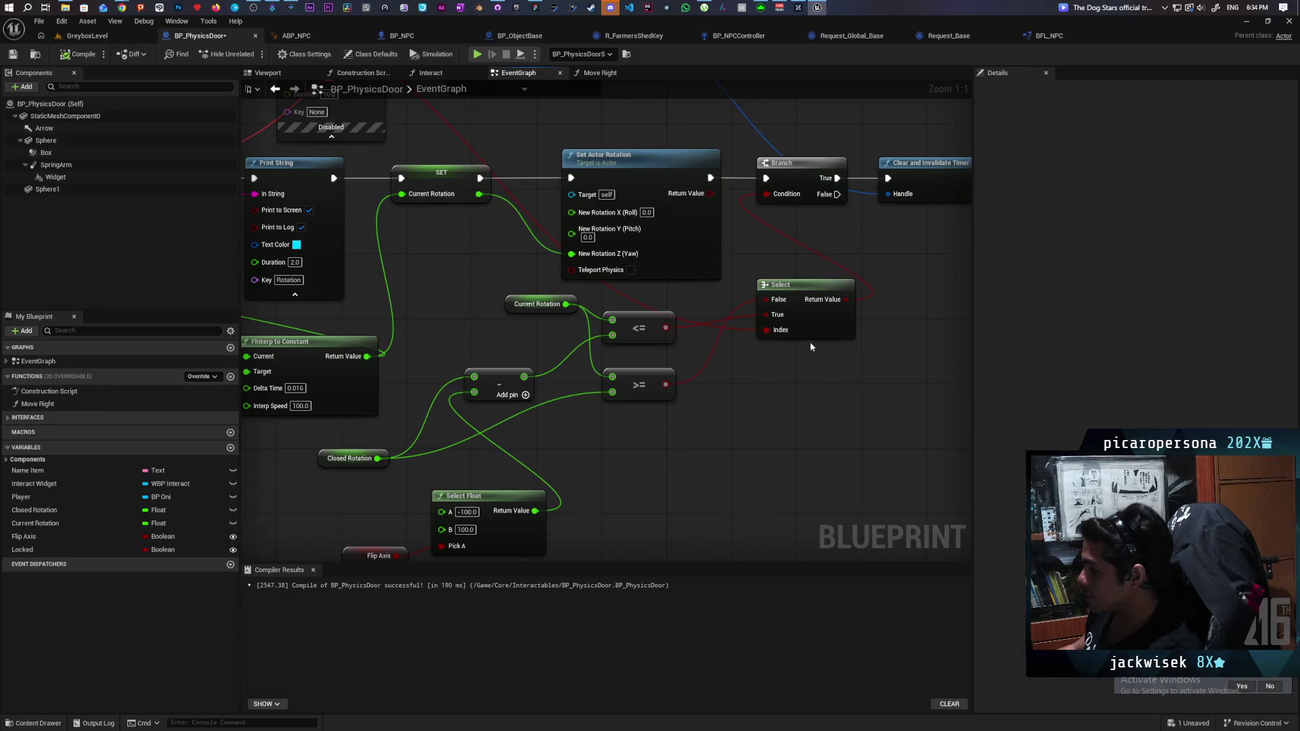
pyautogui.click(845, 349)
pyautogui.moveTo(859, 313)
pyautogui.mouseDown()
pyautogui.moveTo(922, 517)
pyautogui.moveTo(784, 479)
pyautogui.moveTo(864, 396)
pyautogui.moveTo(673, 407)
pyautogui.mouseUp()
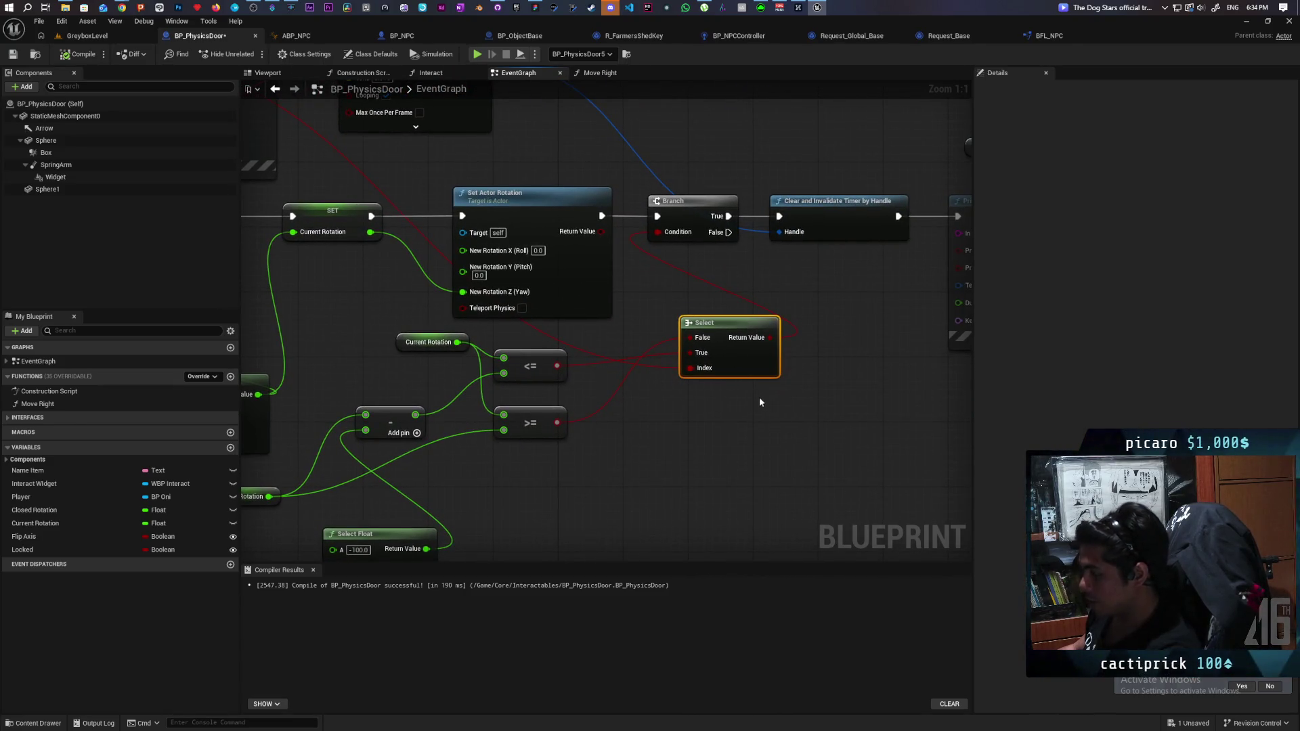
# Duplicate the Select node and Flip Axis getter, wiring Flip Axis to Index and the first Select to False.
pyautogui.hotkey('ctrl', 'c')
pyautogui.hotkey('ctrl', 'v')
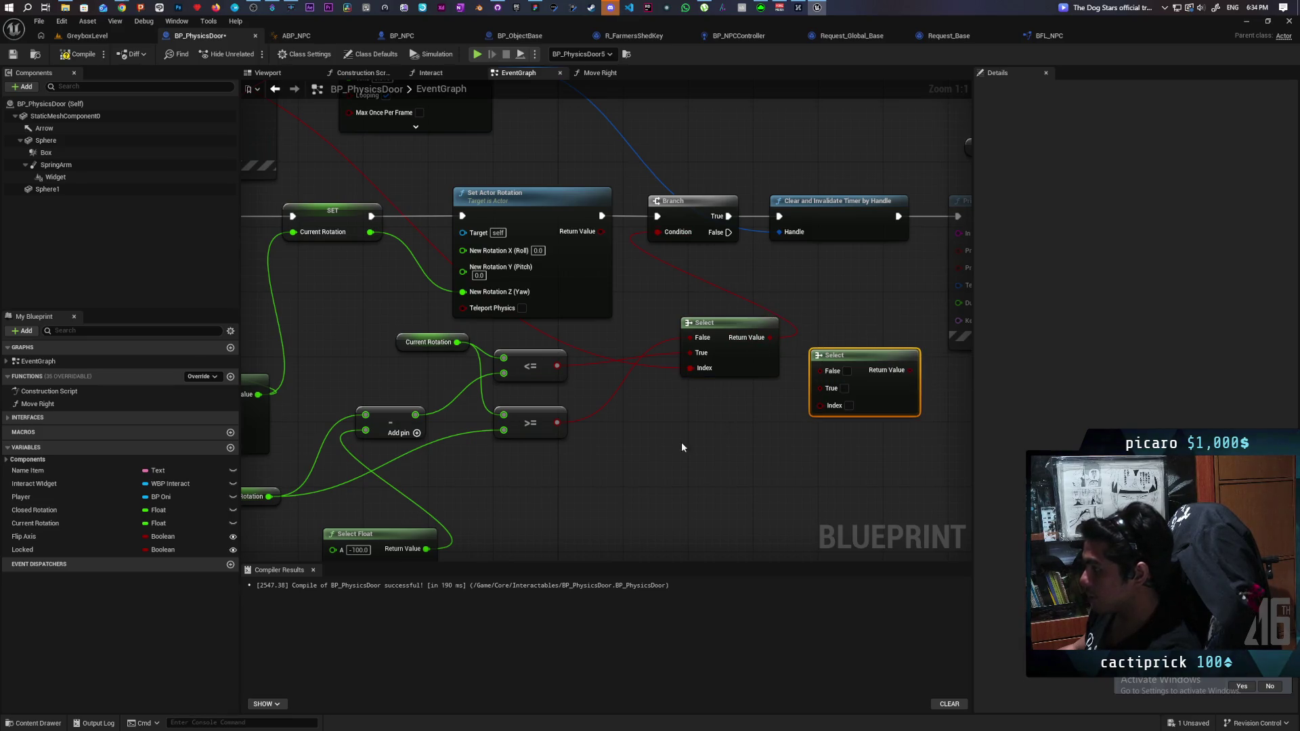
pyautogui.moveTo(681, 447); pyautogui.dragTo(649, 428)
pyautogui.click(417, 485)
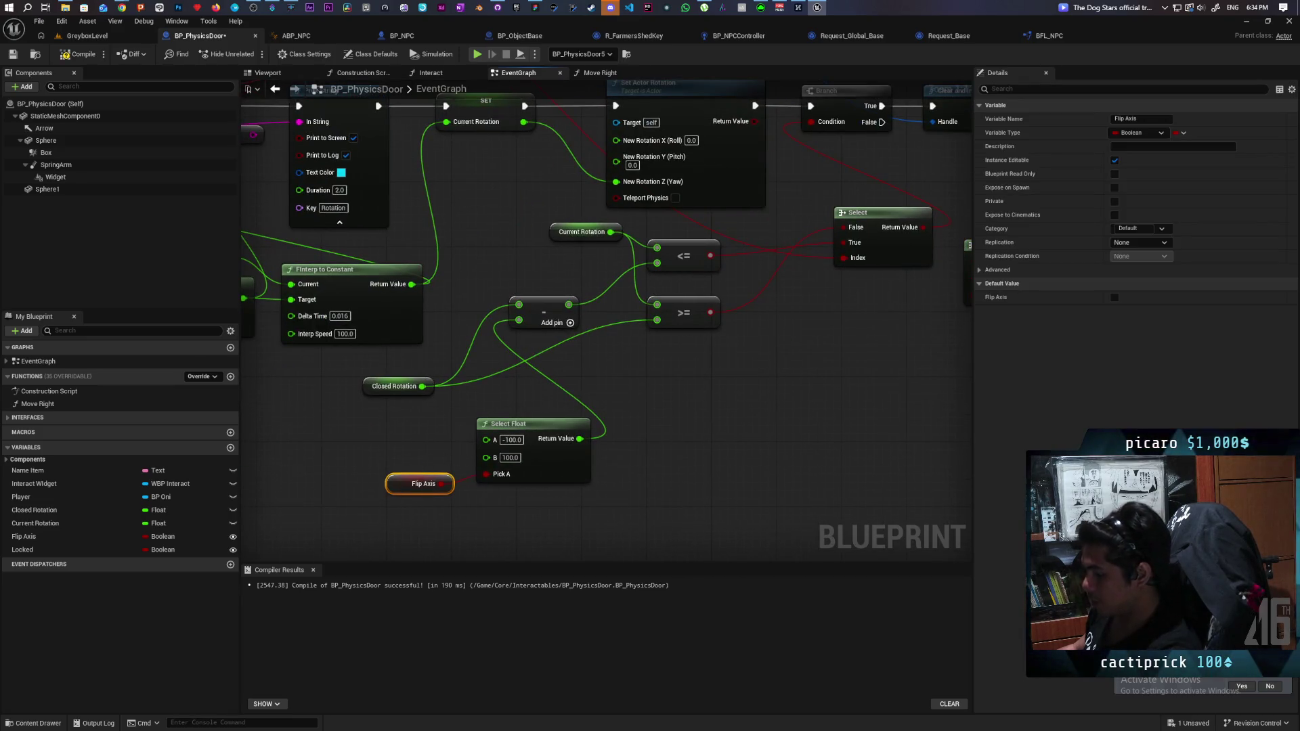
pyautogui.moveTo(848, 382); pyautogui.dragTo(706, 412)
pyautogui.hotkey('ctrl', 'c')
pyautogui.hotkey('ctrl', 'v')
pyautogui.moveTo(799, 410); pyautogui.dragTo(859, 326)
pyautogui.moveTo(751, 358)
pyautogui.mouseDown()
pyautogui.moveTo(736, 409)
pyautogui.moveTo(802, 391)
pyautogui.mouseUp()
pyautogui.moveTo(832, 290)
pyautogui.mouseDown()
pyautogui.moveTo(880, 324)
pyautogui.moveTo(749, 357)
pyautogui.moveTo(843, 349)
pyautogui.moveTo(521, 229)
pyautogui.mouseUp()
# Replace the Select Float input on the subtraction with 100, and delete the leftover Select Float and Flip Axis nodes.
pyautogui.moveTo(584, 287); pyautogui.dragTo(733, 274)
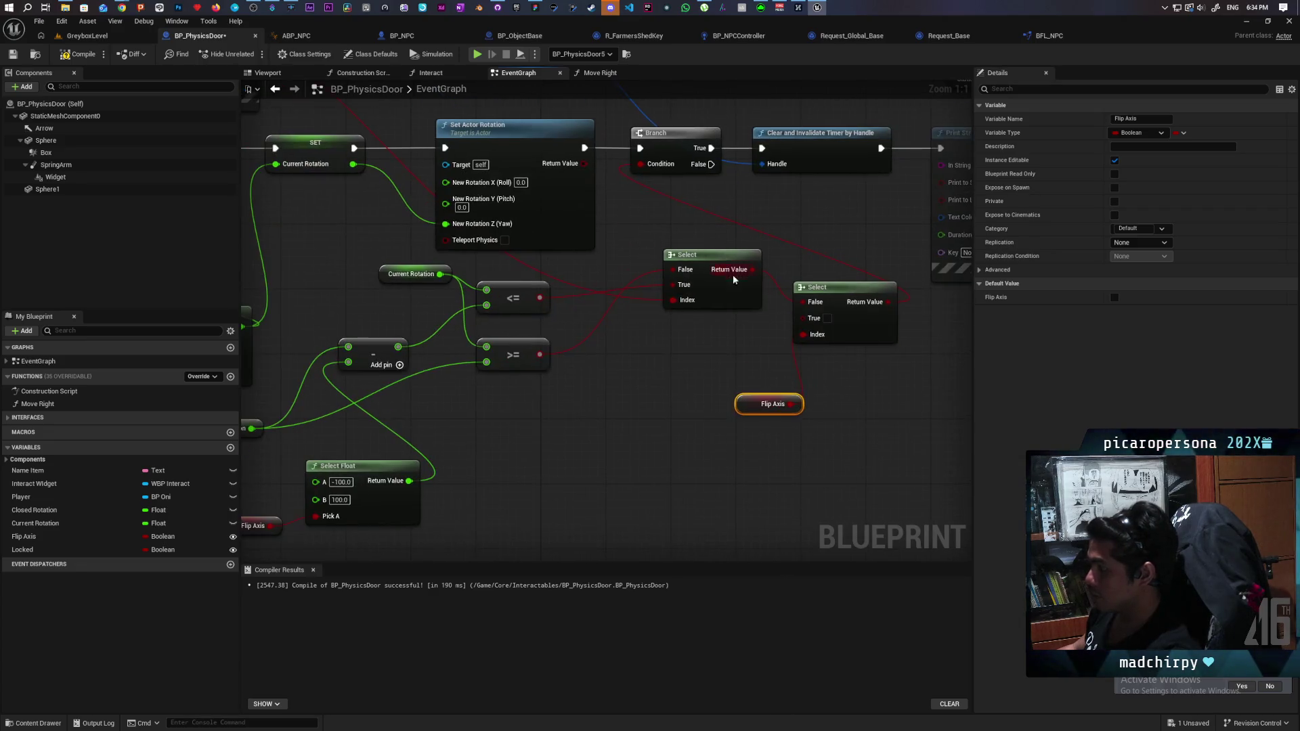
pyautogui.moveTo(763, 317); pyautogui.dragTo(749, 275)
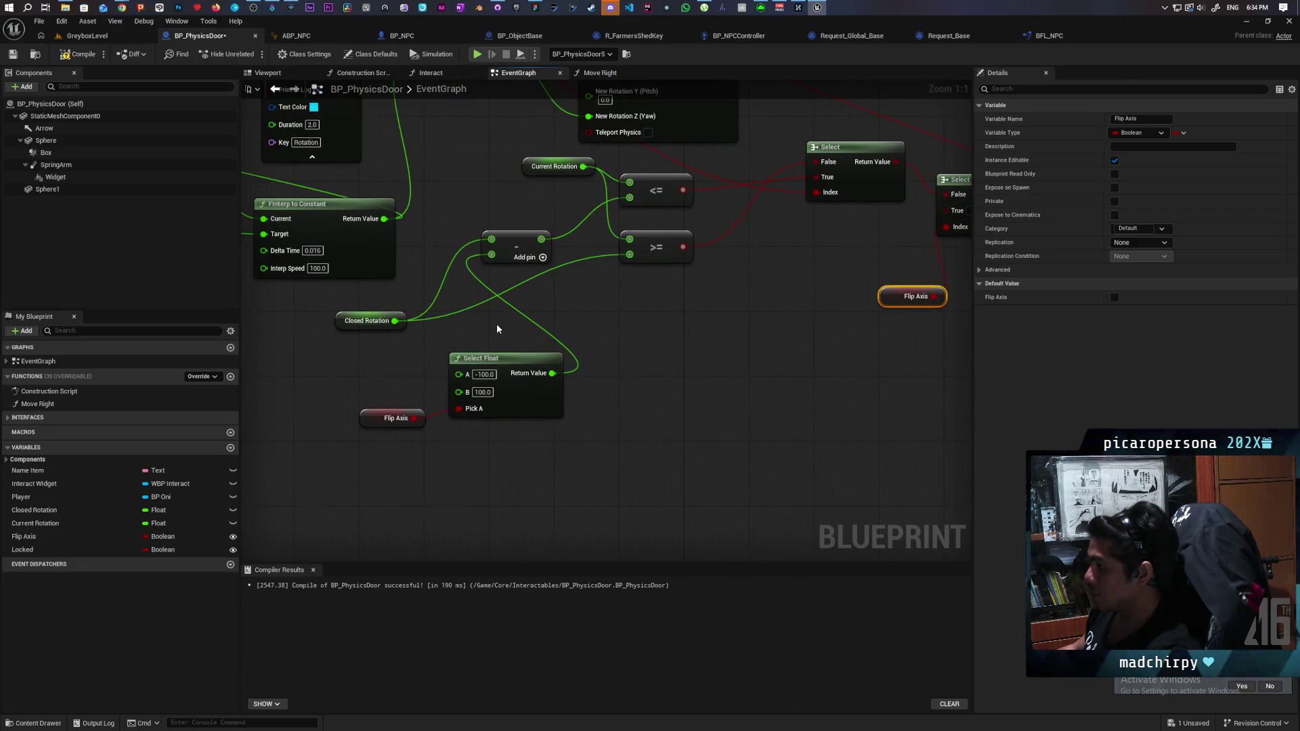
pyautogui.keyDown('alt'); pyautogui.click(491, 254); pyautogui.keyUp('alt')
pyautogui.write('100')
pyautogui.press('Return')
pyautogui.click(594, 322)
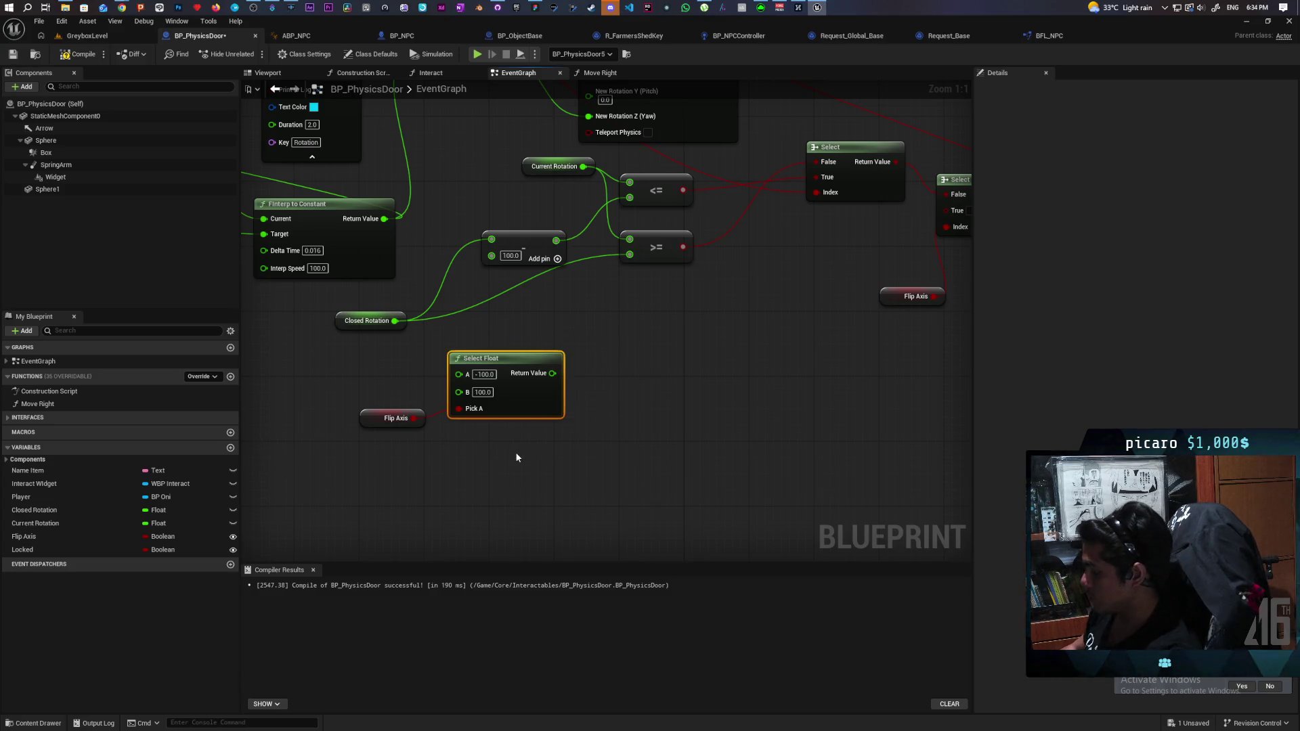
pyautogui.press('Delete')
pyautogui.click(397, 418)
pyautogui.press('Delete')
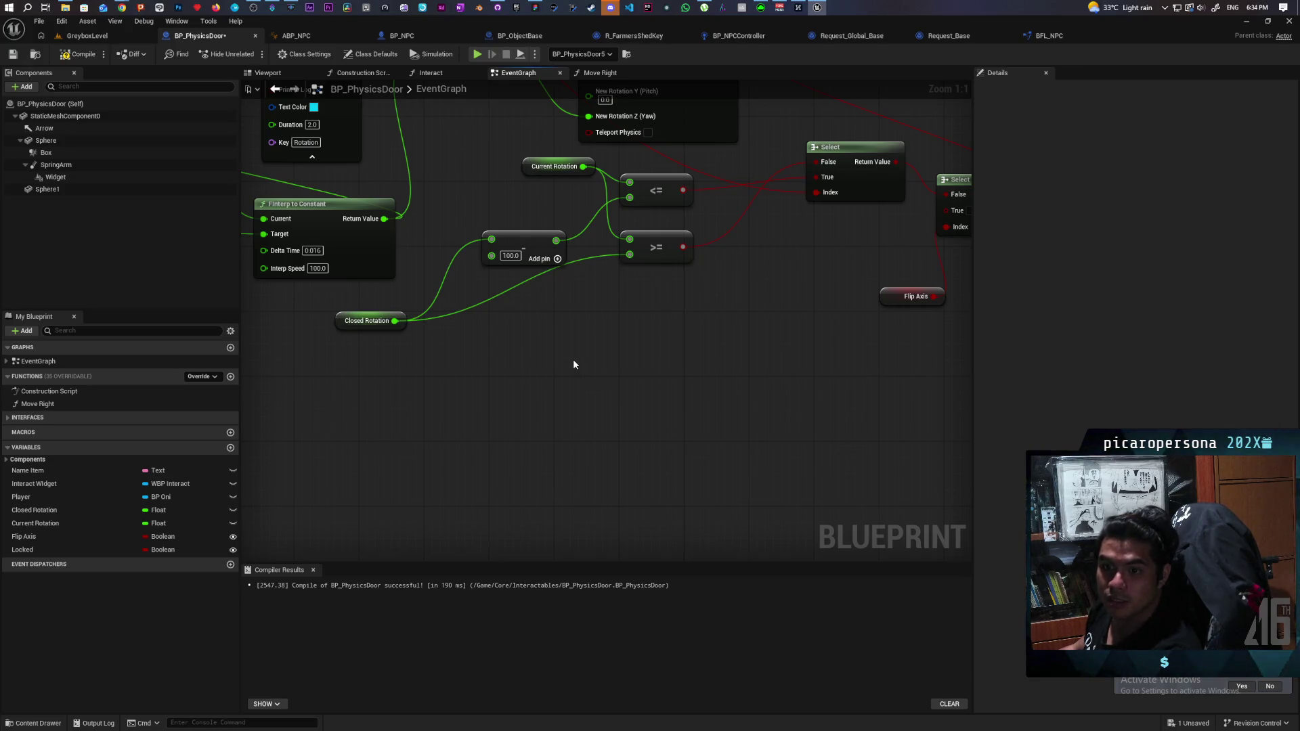
pyautogui.scroll(-2, 778, 299)
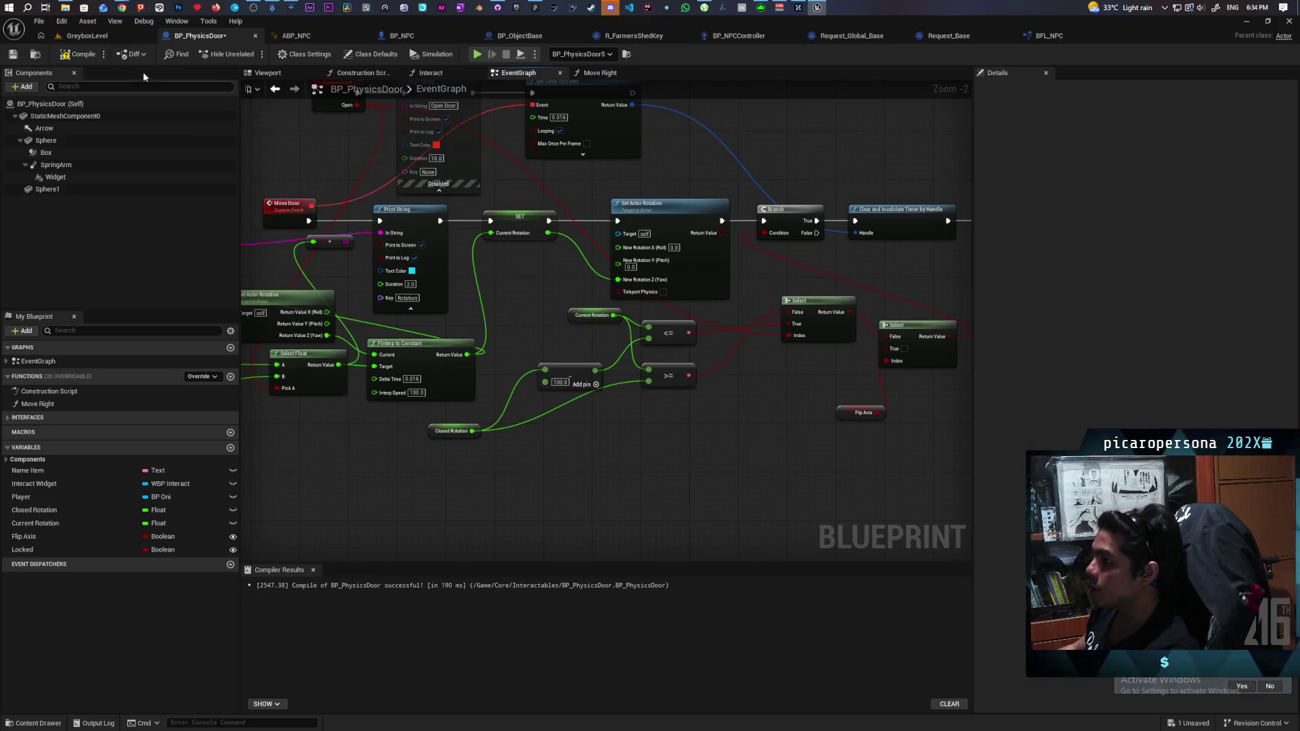
# Compile the door blueprint and move the Closed Rotation node up beside the add node.
pyautogui.click(58, 60)
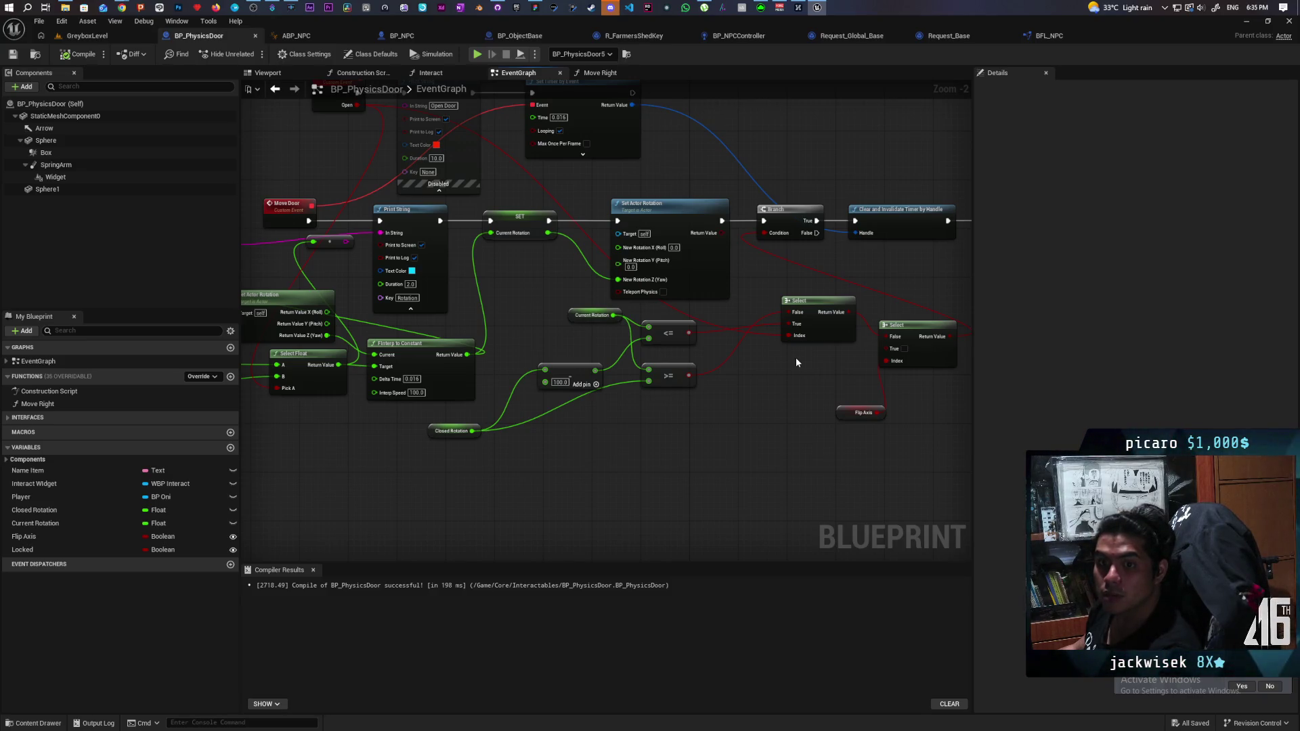
pyautogui.moveTo(761, 384); pyautogui.dragTo(736, 412)
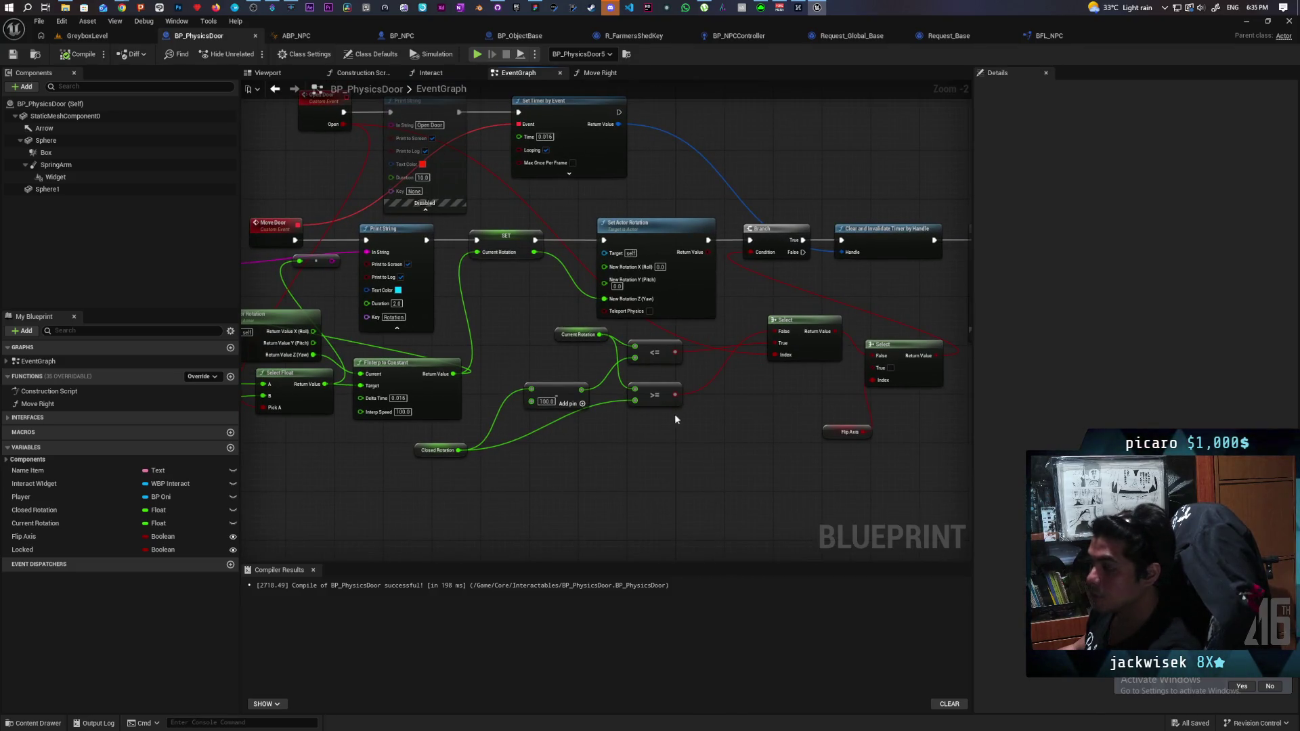
pyautogui.scroll(2, 675, 413)
pyautogui.moveTo(339, 467)
pyautogui.mouseDown()
pyautogui.moveTo(447, 423)
pyautogui.moveTo(456, 439)
pyautogui.moveTo(801, 298)
pyautogui.moveTo(542, 467)
pyautogui.mouseUp()
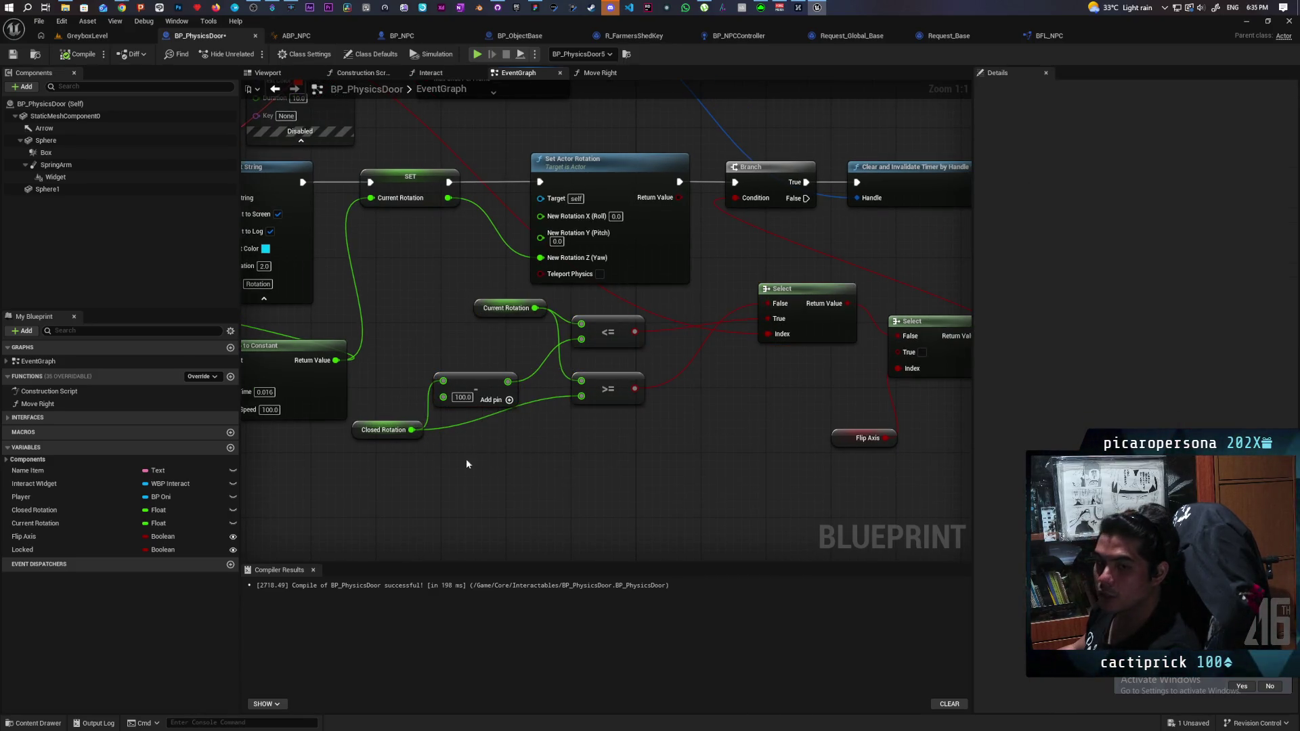
# Select and copy the clamp comparison node group.
pyautogui.moveTo(424, 350)
pyautogui.mouseDown()
pyautogui.moveTo(784, 483)
pyautogui.moveTo(611, 422)
pyautogui.moveTo(622, 389)
pyautogui.mouseUp()
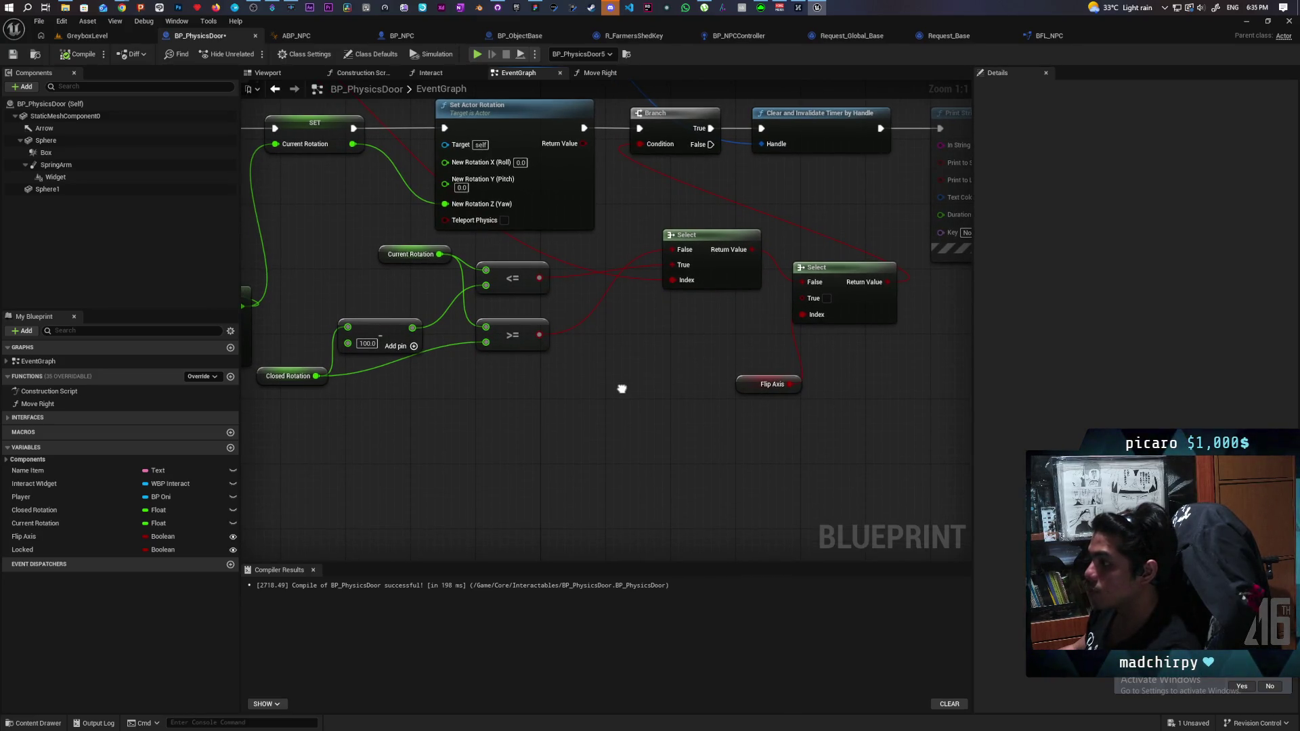
pyautogui.moveTo(321, 278)
pyautogui.mouseDown()
pyautogui.moveTo(413, 262)
pyautogui.moveTo(780, 403)
pyautogui.mouseUp()
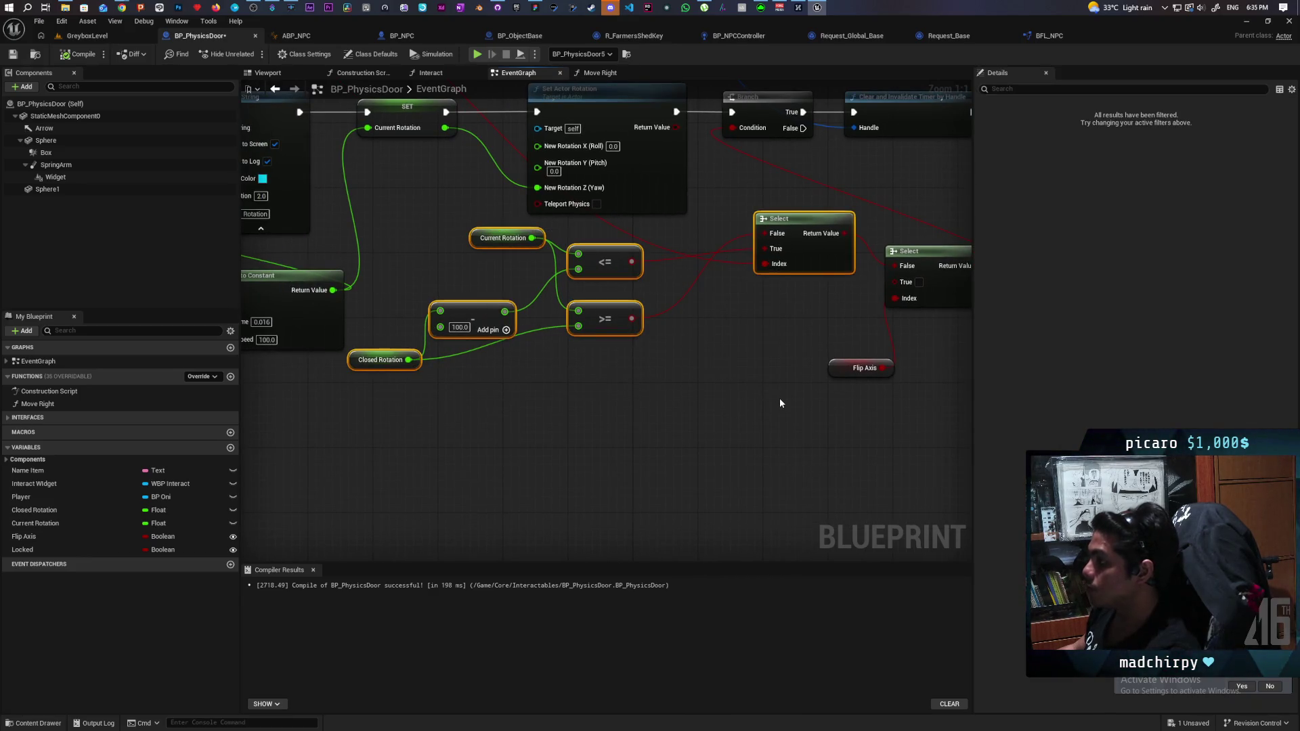
pyautogui.hotkey('ctrl', 'c')
# Paste the comparison group with a -100.0 offset, feeding its Select into the upper Select's True and Open into Index.
pyautogui.hotkey('ctrl', 'v')
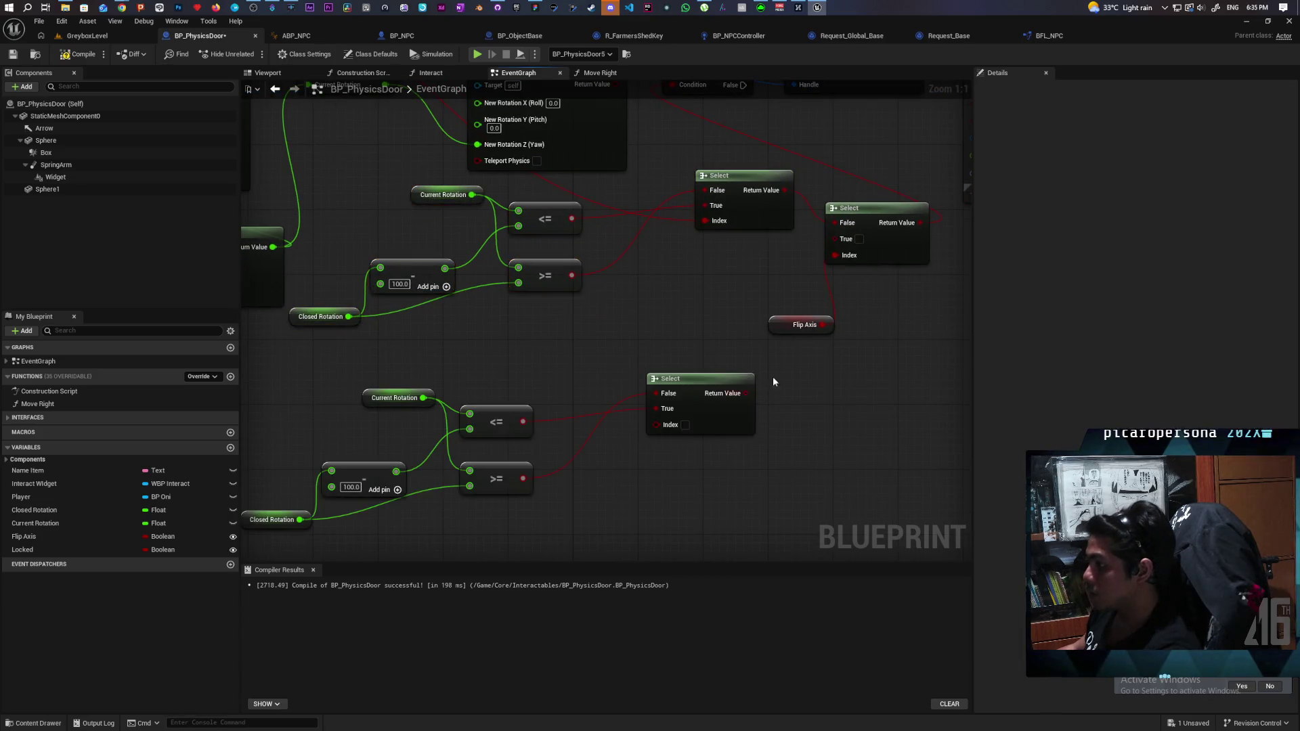
pyautogui.moveTo(751, 416); pyautogui.dragTo(758, 384)
pyautogui.moveTo(841, 262); pyautogui.dragTo(847, 262)
pyautogui.scroll(-3, 841, 262)
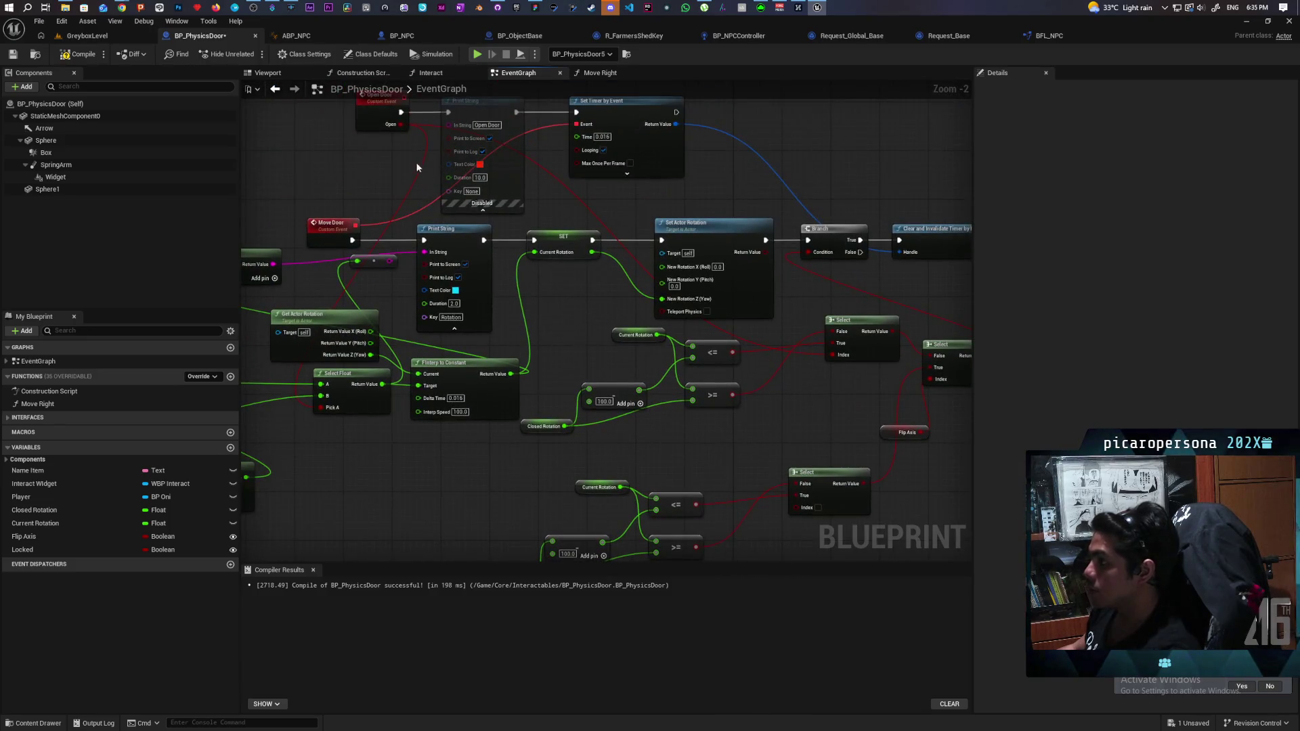
pyautogui.moveTo(401, 125)
pyautogui.mouseDown()
pyautogui.moveTo(711, 434)
pyautogui.moveTo(807, 509)
pyautogui.mouseUp()
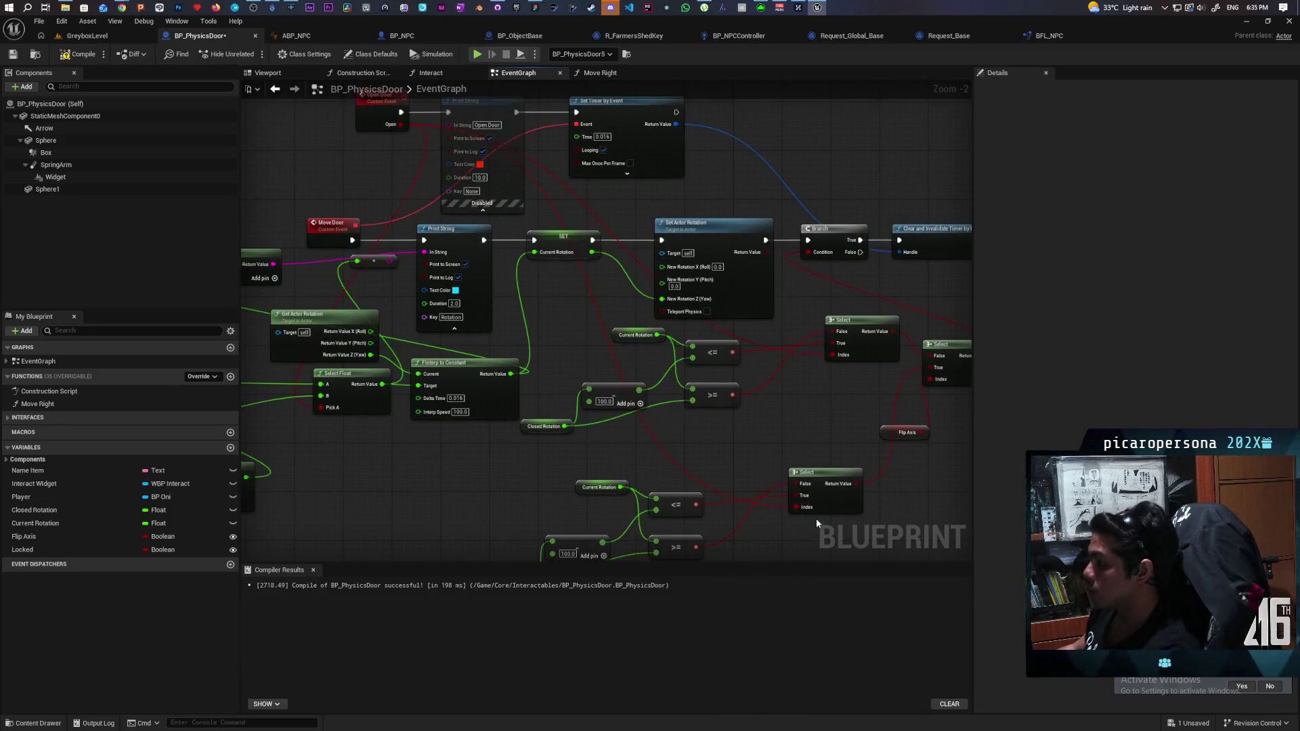
pyautogui.scroll(3, 710, 328)
pyautogui.scroll(-3, 697, 303)
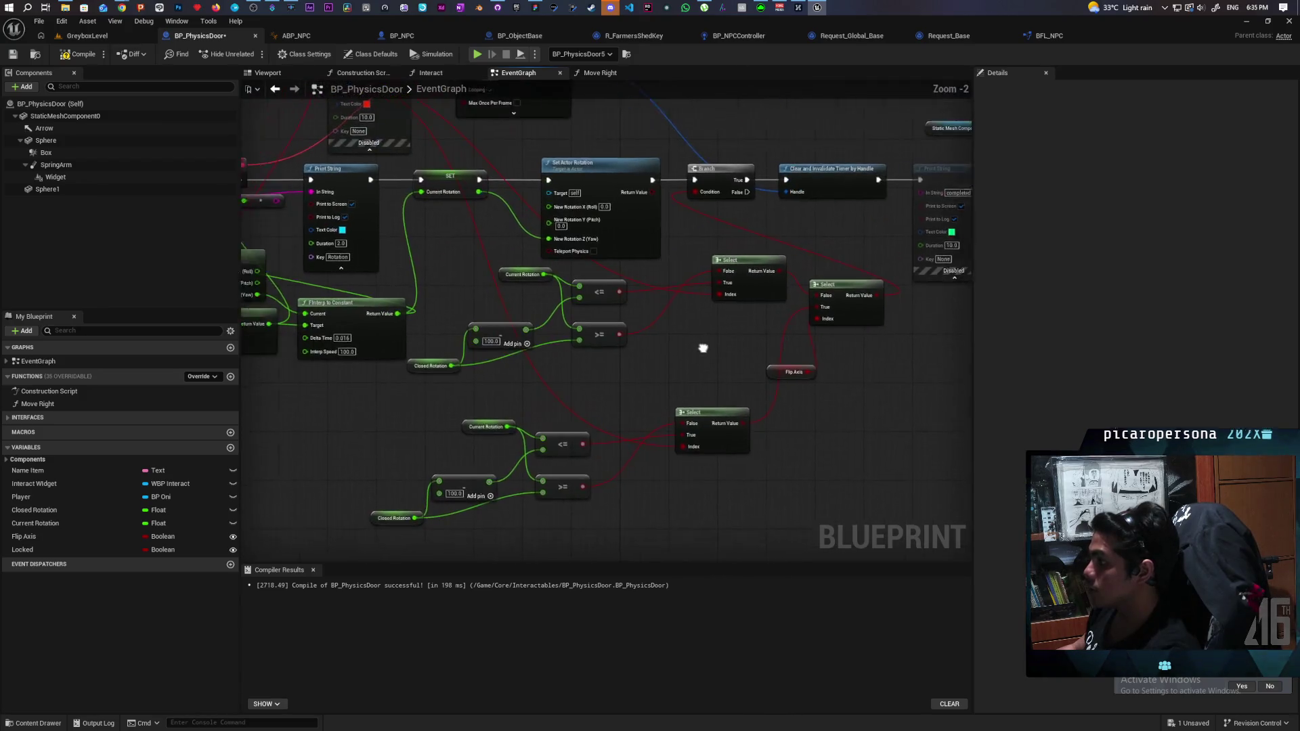
pyautogui.scroll(3, 530, 419)
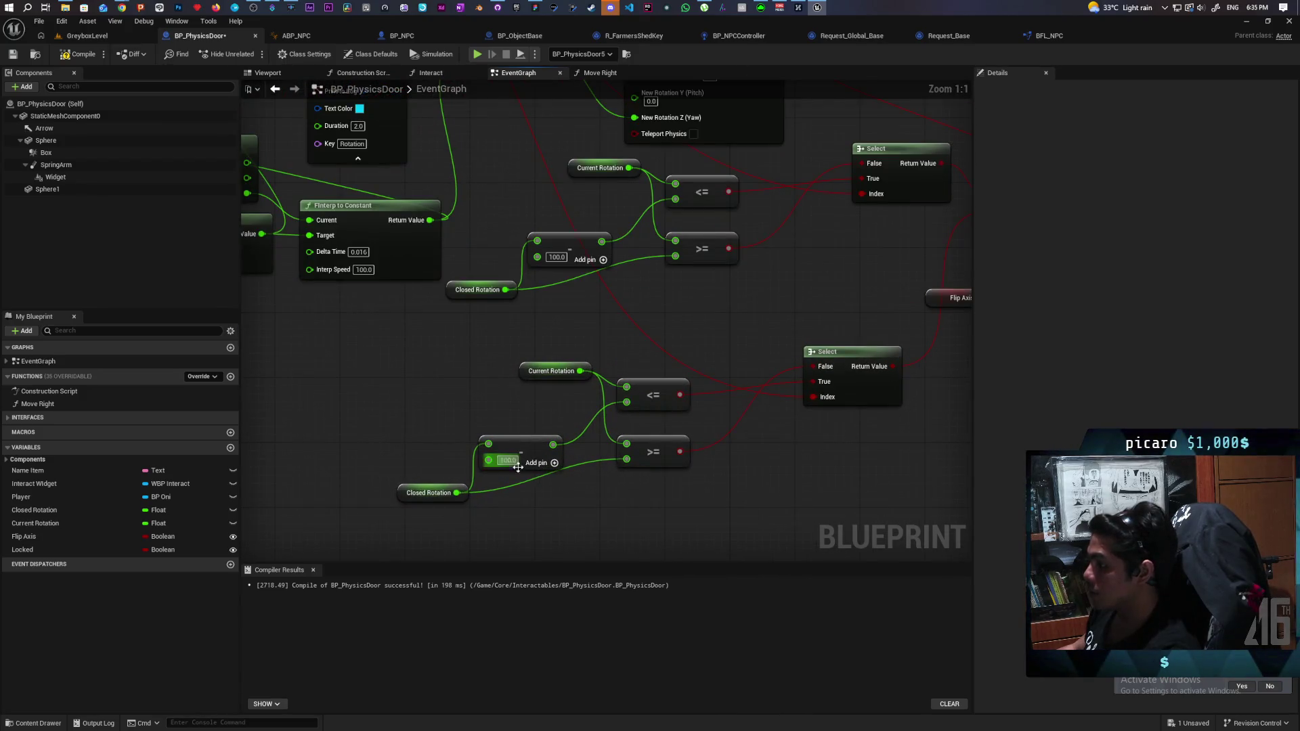
pyautogui.write('-100')
pyautogui.press('Return')
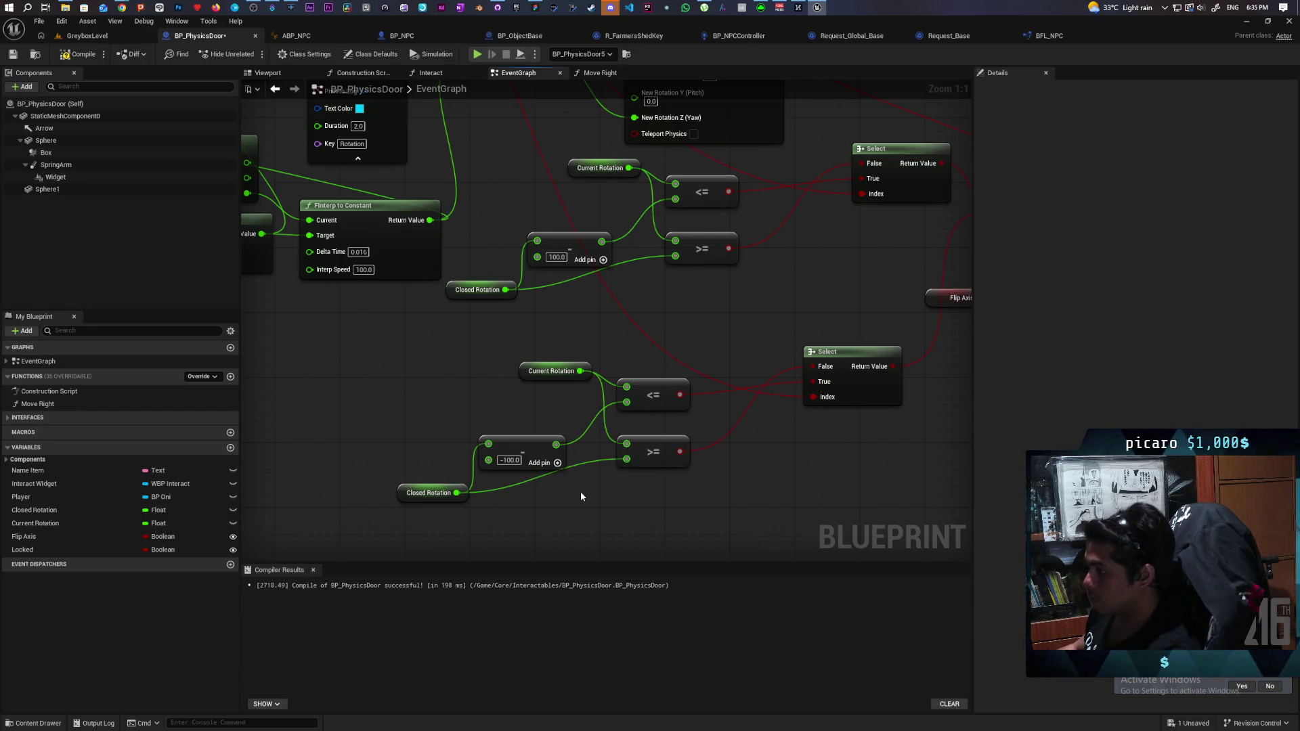
pyautogui.click(79, 55)
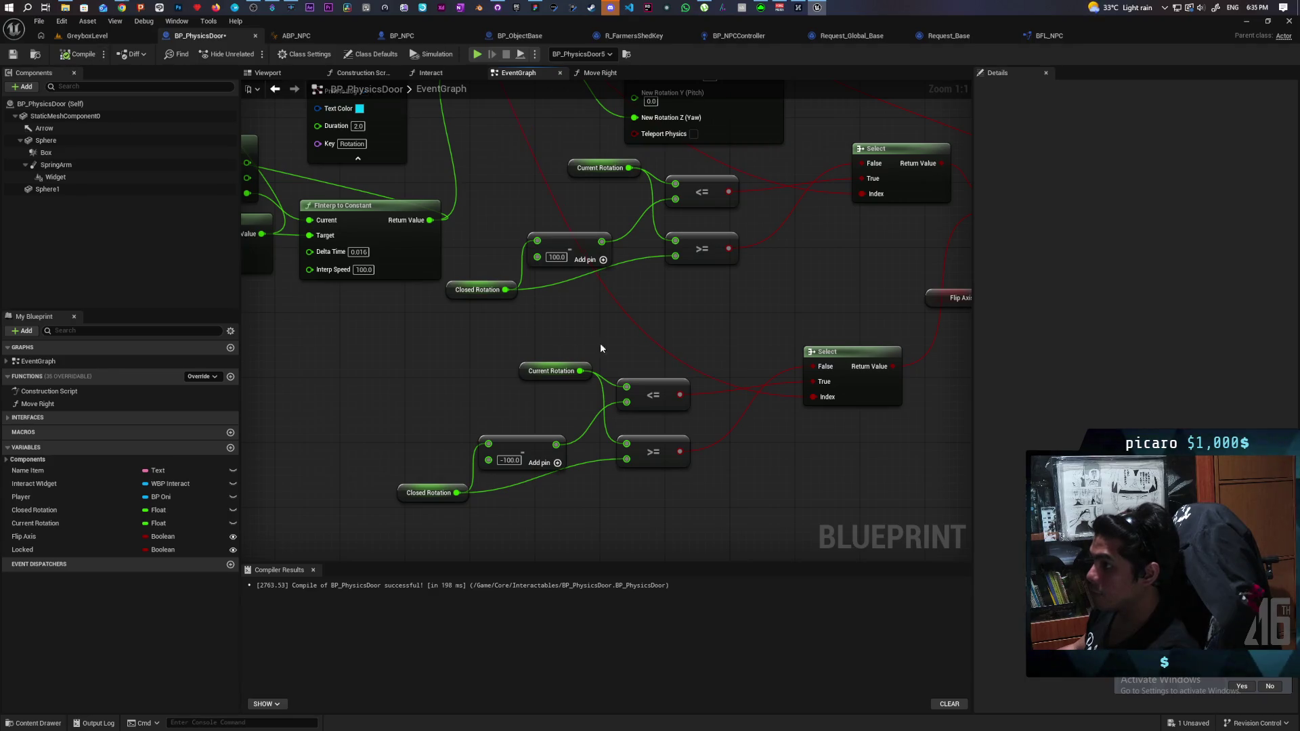
# Connect Closed Rotation to the lower <=, route the offset into >=, then recompile and save.
pyautogui.moveTo(696, 362); pyautogui.dragTo(599, 295)
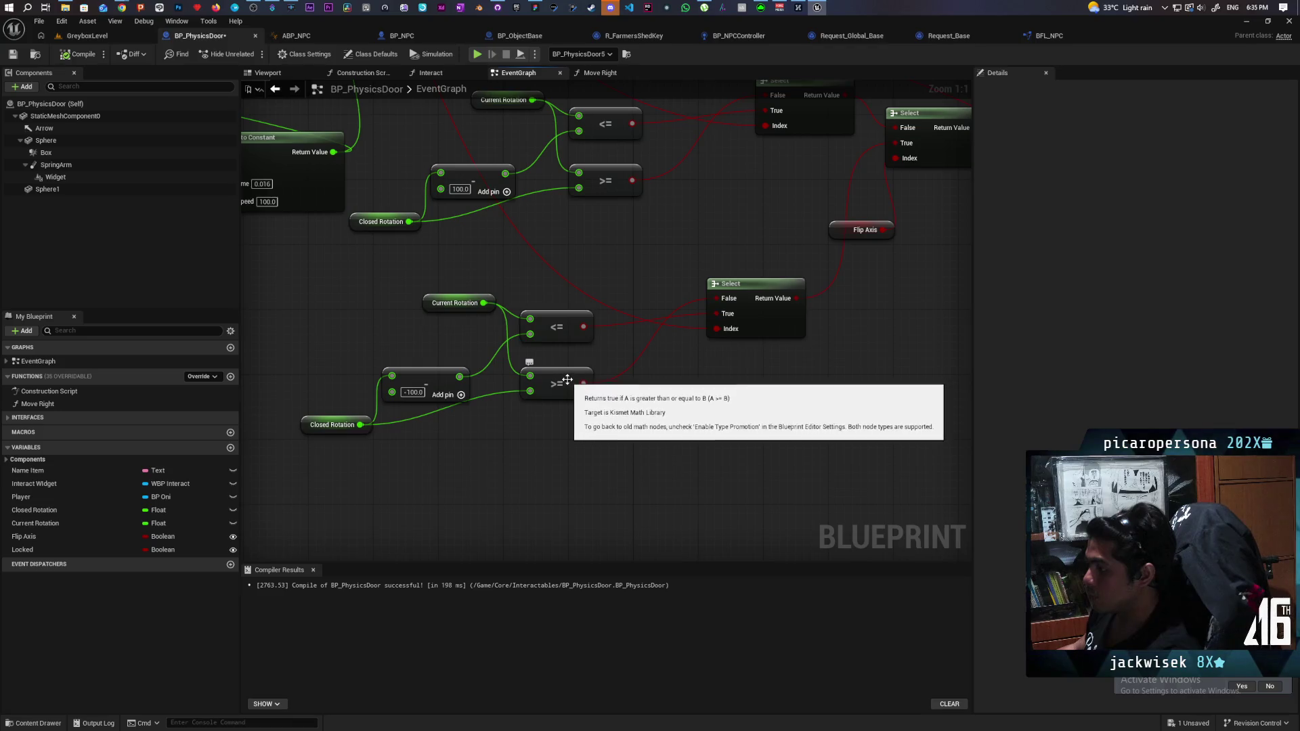
pyautogui.moveTo(567, 380)
pyautogui.mouseDown()
pyautogui.moveTo(597, 367)
pyautogui.moveTo(575, 386)
pyautogui.mouseUp()
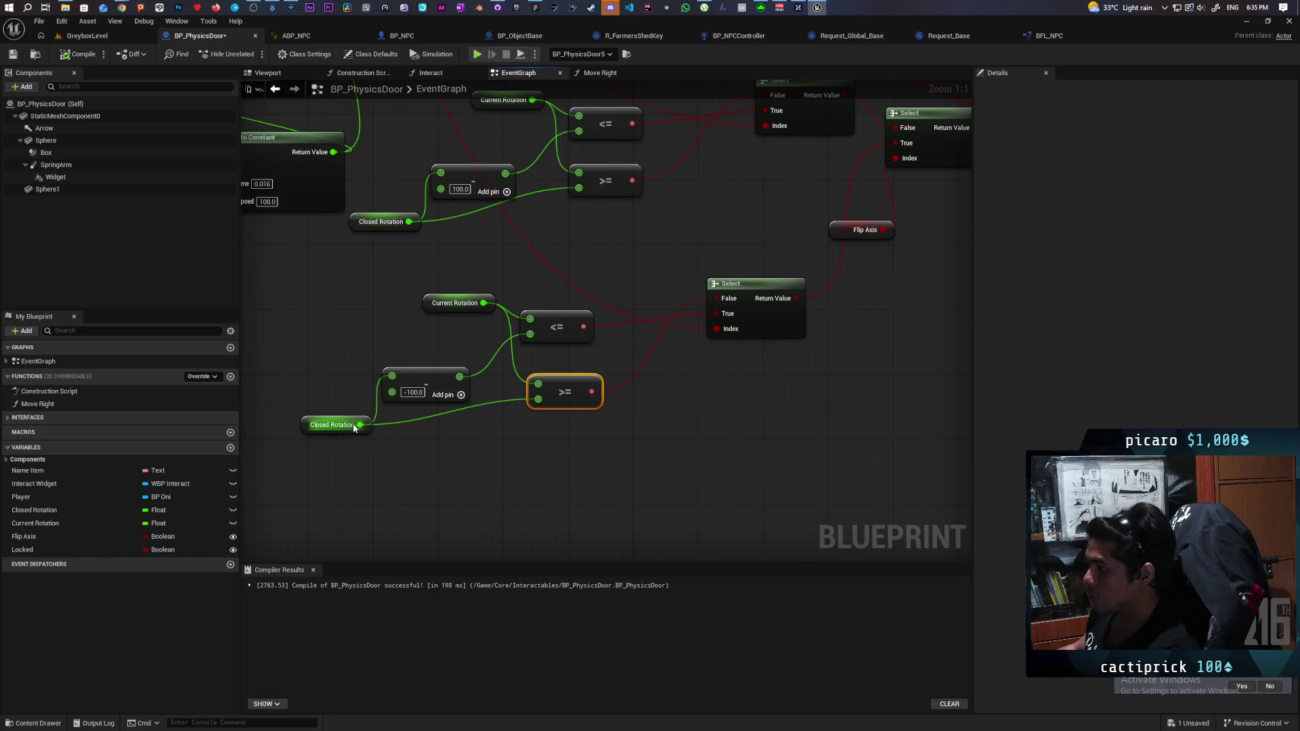
pyautogui.moveTo(359, 424); pyautogui.dragTo(530, 335)
pyautogui.moveTo(460, 376); pyautogui.dragTo(540, 398)
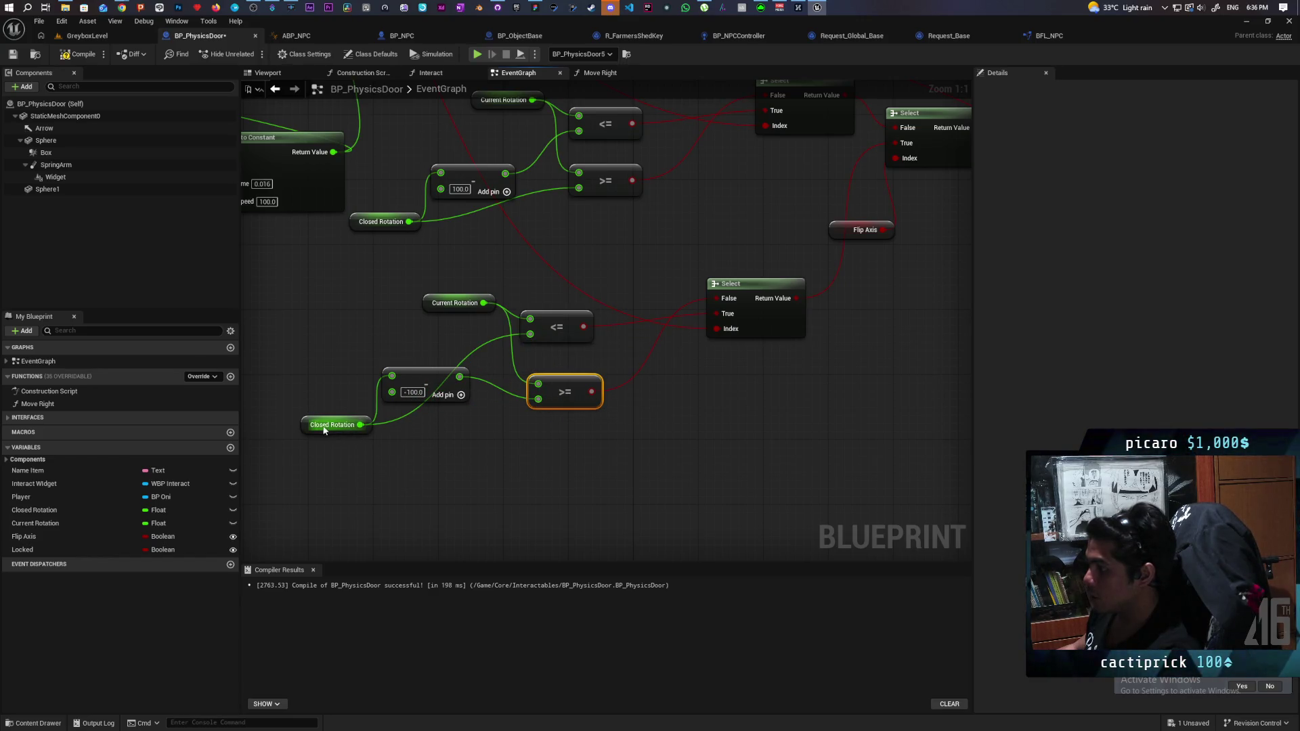
pyautogui.moveTo(307, 428); pyautogui.dragTo(318, 349)
pyautogui.click(78, 54)
pyautogui.hotkey('ctrl', 's')
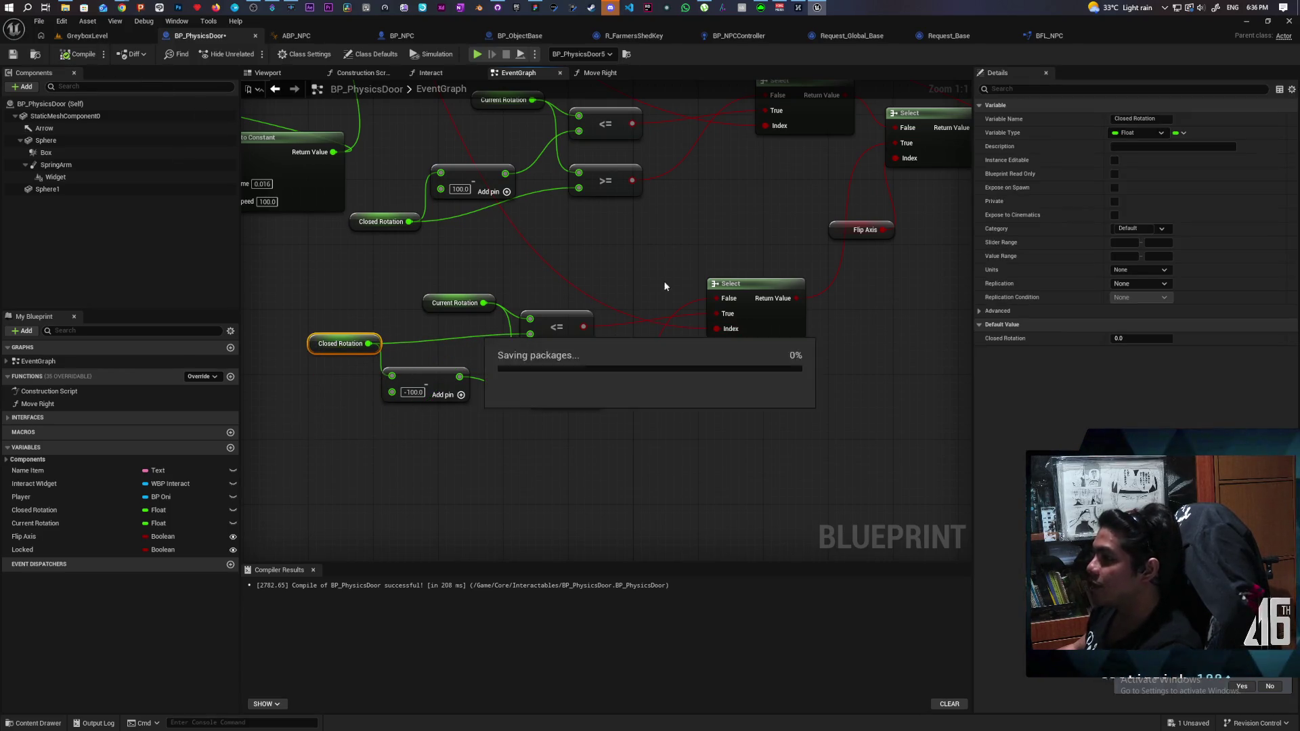
# Play GreyboxLevel in the editor, running and jumping the character toward the far buildings.
pyautogui.click(98, 38)
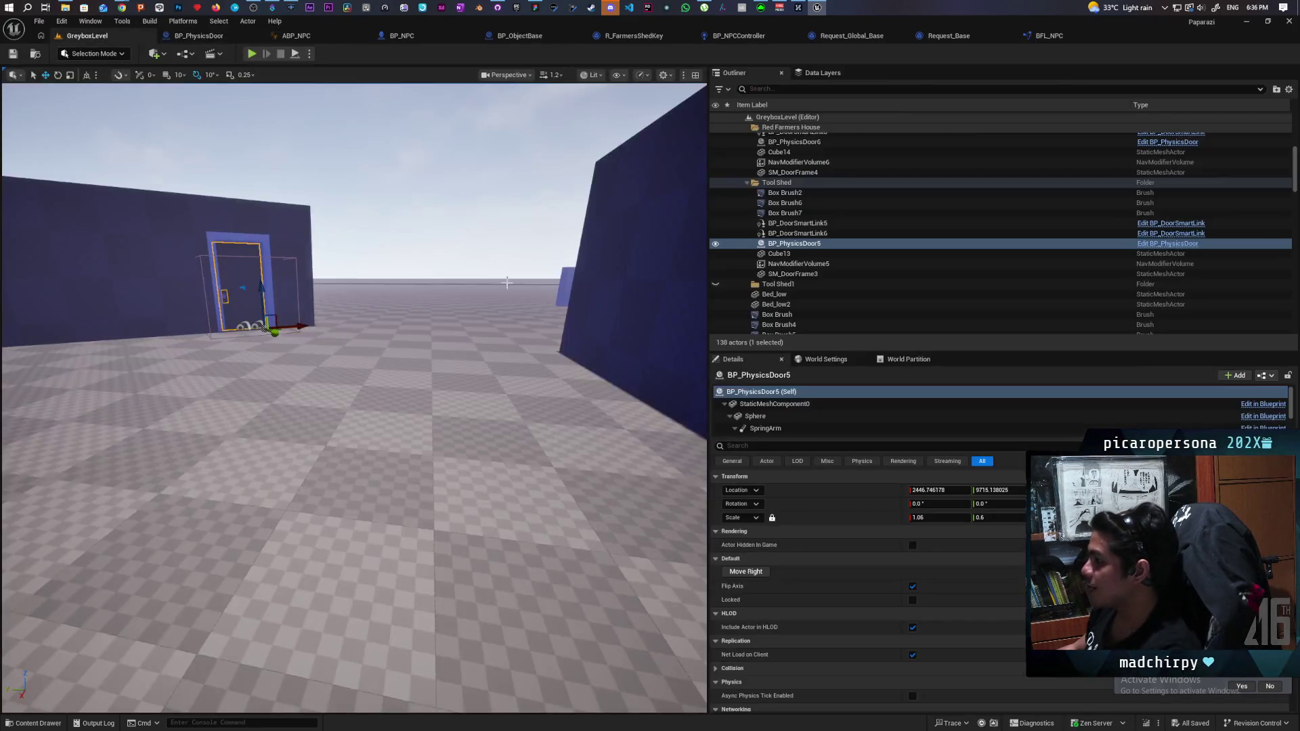
pyautogui.hotkey('alt', 'p')
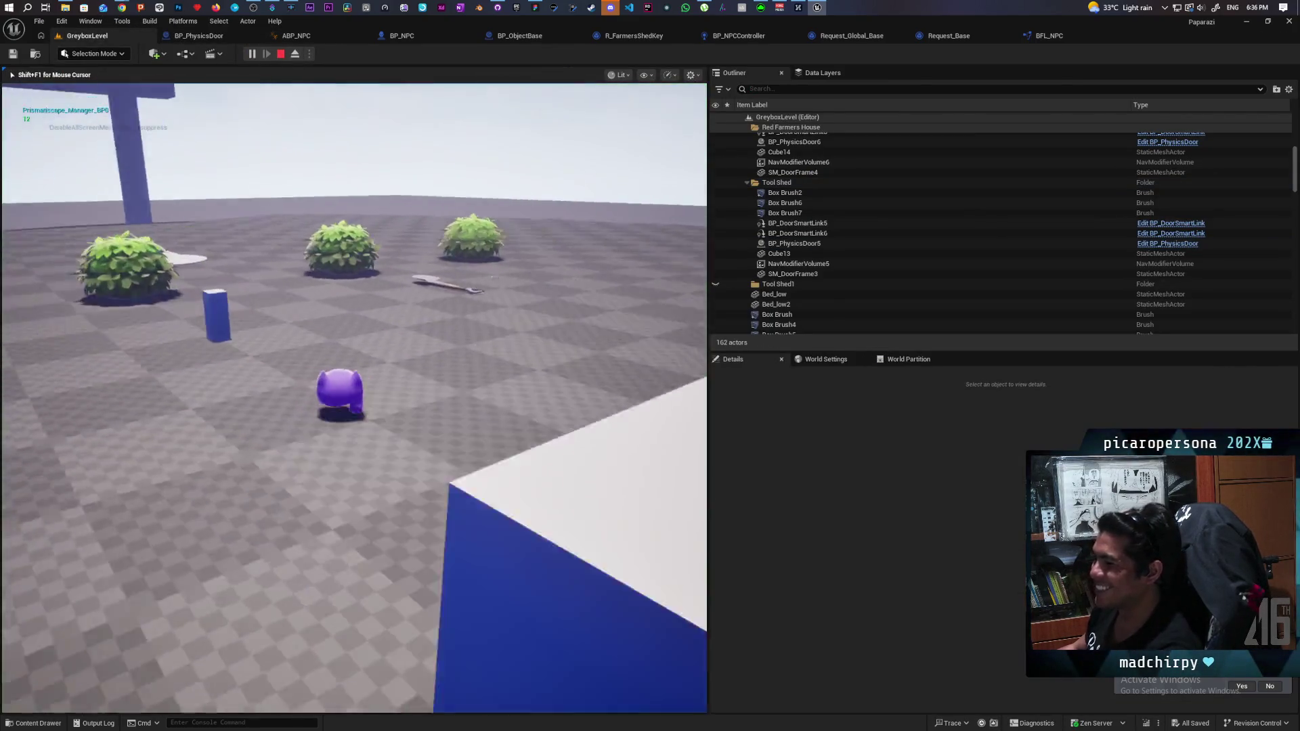
pyautogui.press('w')
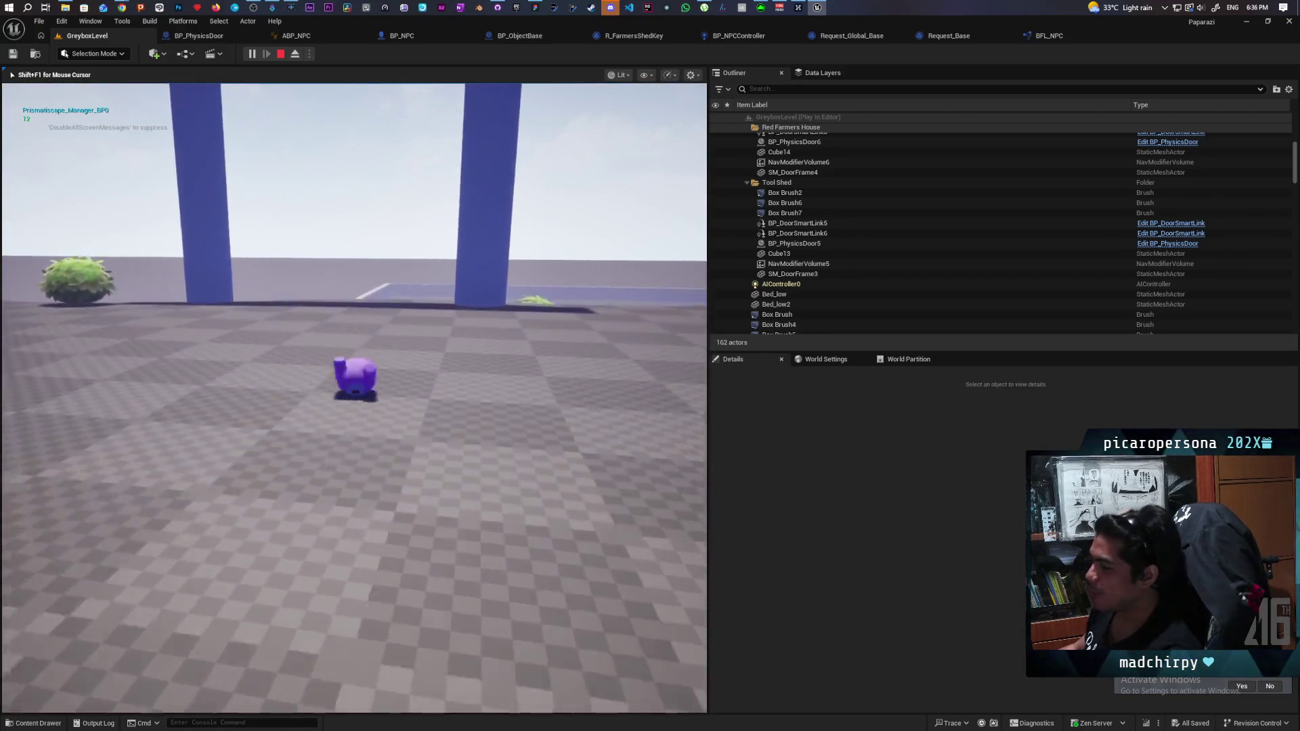
pyautogui.press('space')
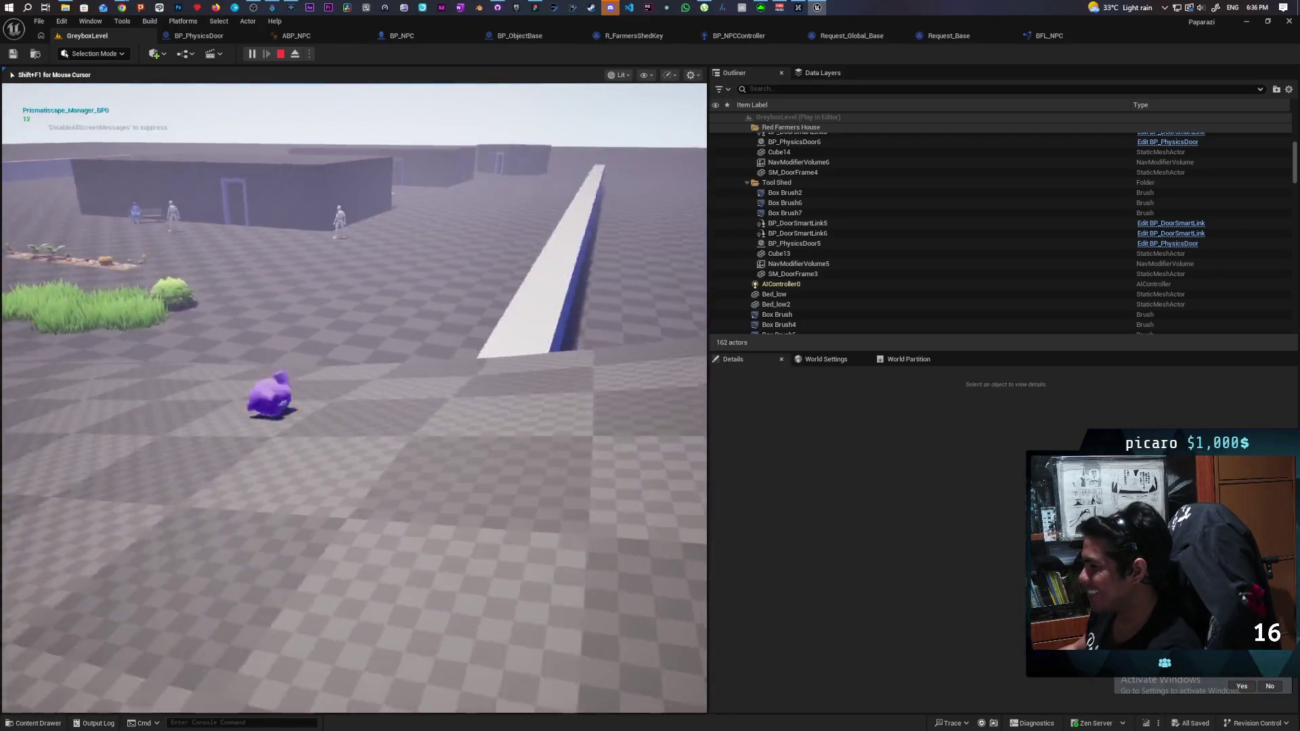
pyautogui.press('space')
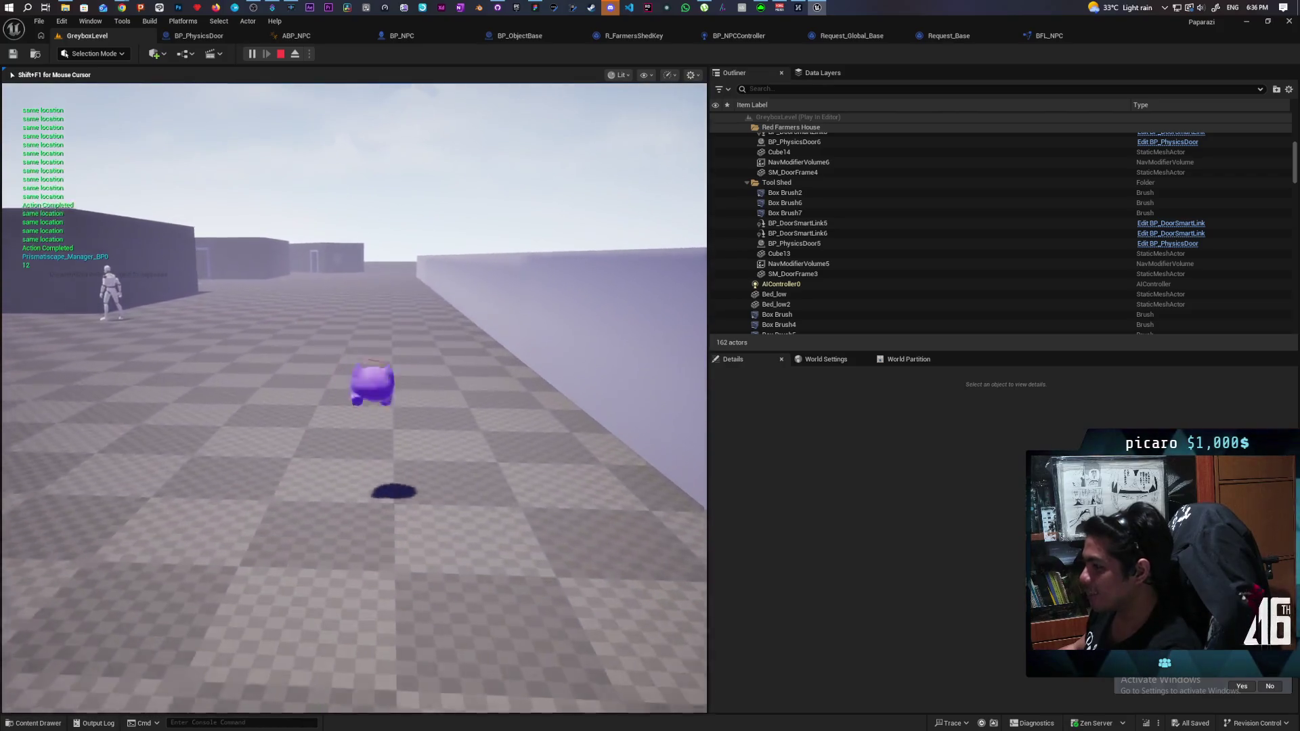
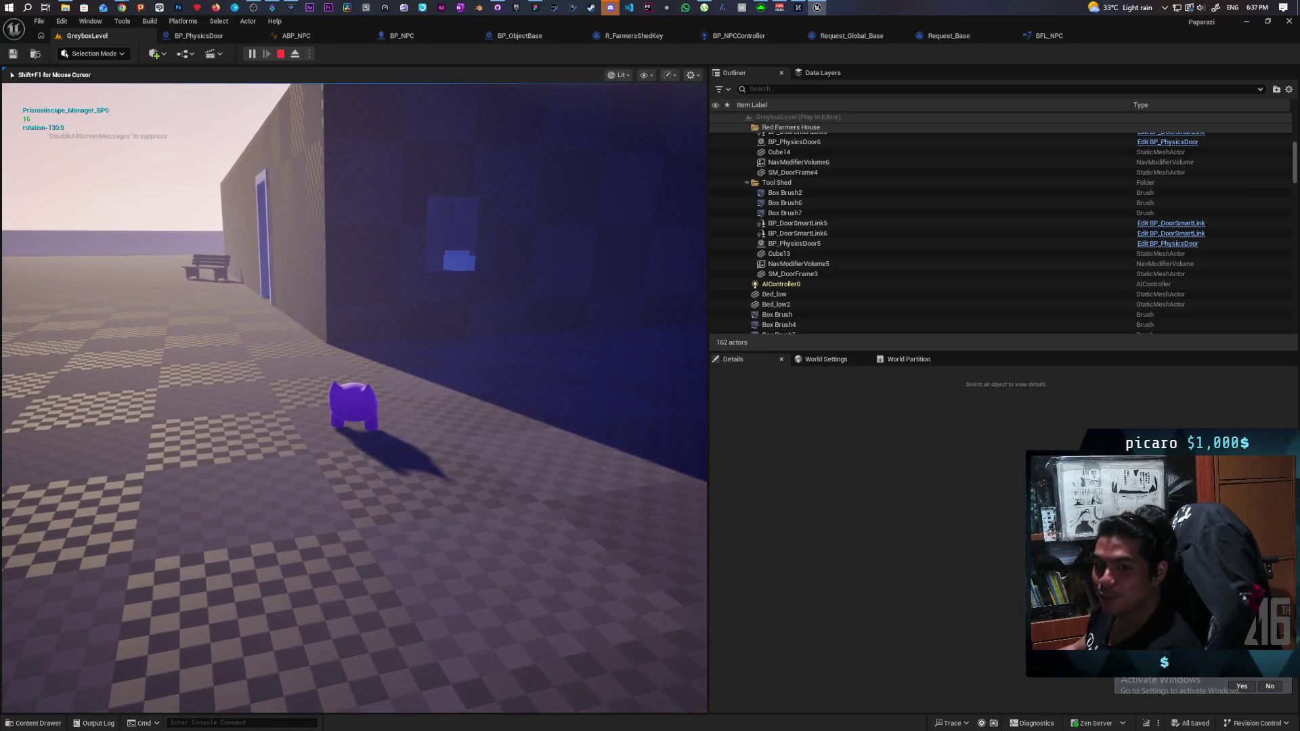
# Stop the playtest and disable the Print String node after Move Door in BP_PhysicsDoor.
pyautogui.press('Escape')
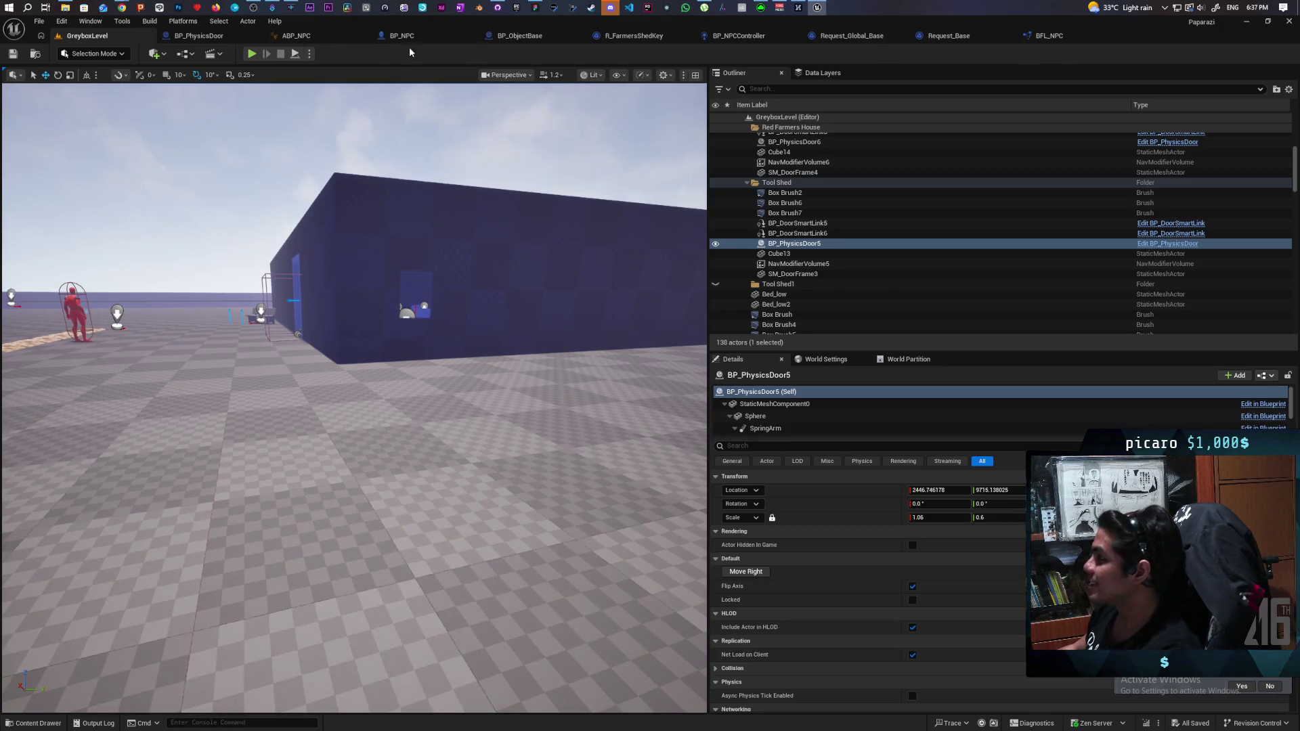
pyautogui.click(195, 38)
pyautogui.moveTo(515, 441)
pyautogui.mouseDown()
pyautogui.moveTo(620, 371)
pyautogui.moveTo(671, 399)
pyautogui.mouseUp()
pyautogui.click(752, 234)
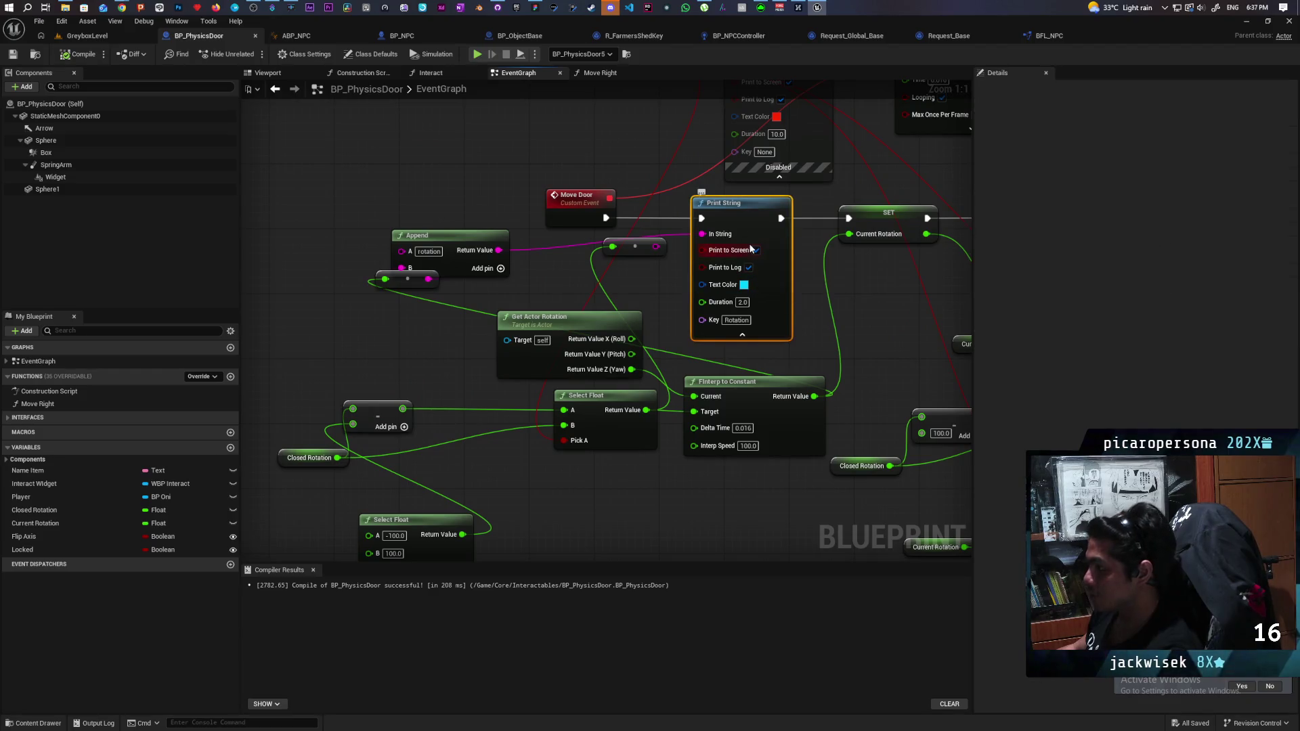
pyautogui.hotkey('ctrl', 'shift', 'd')
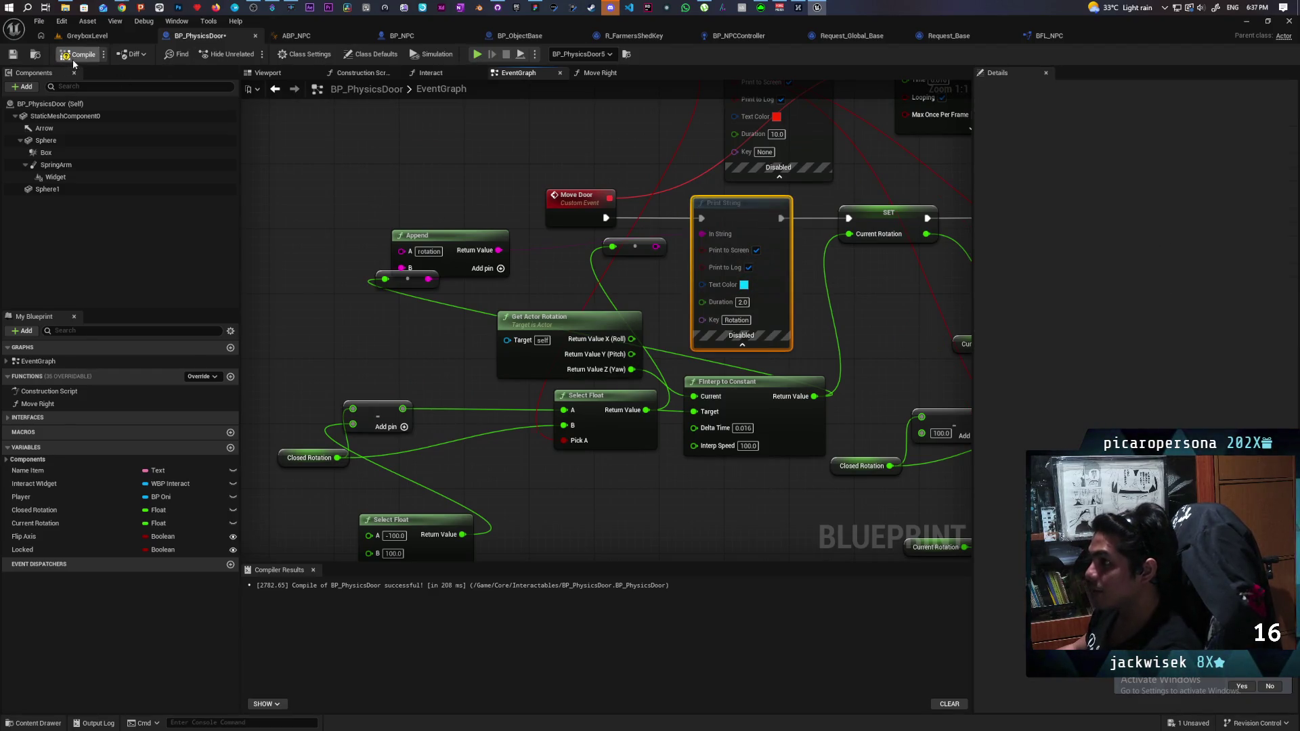
# Back in GreyboxLevel, select the shovel prop among the bushes and frame it in view.
pyautogui.click(88, 35)
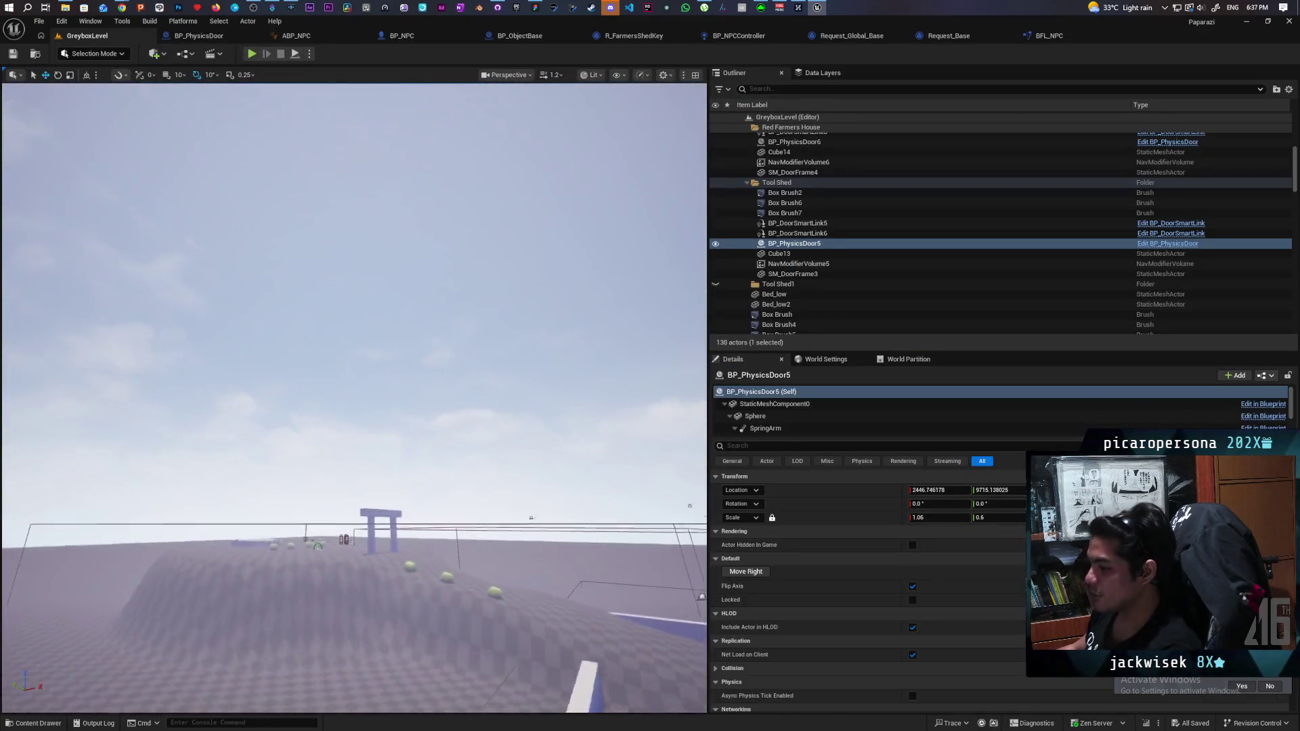
pyautogui.moveTo(352, 406)
pyautogui.mouseDown()
pyautogui.moveTo(352, 461)
pyautogui.moveTo(353, 406)
pyautogui.mouseUp()
pyautogui.click(195, 432)
pyautogui.press('f')
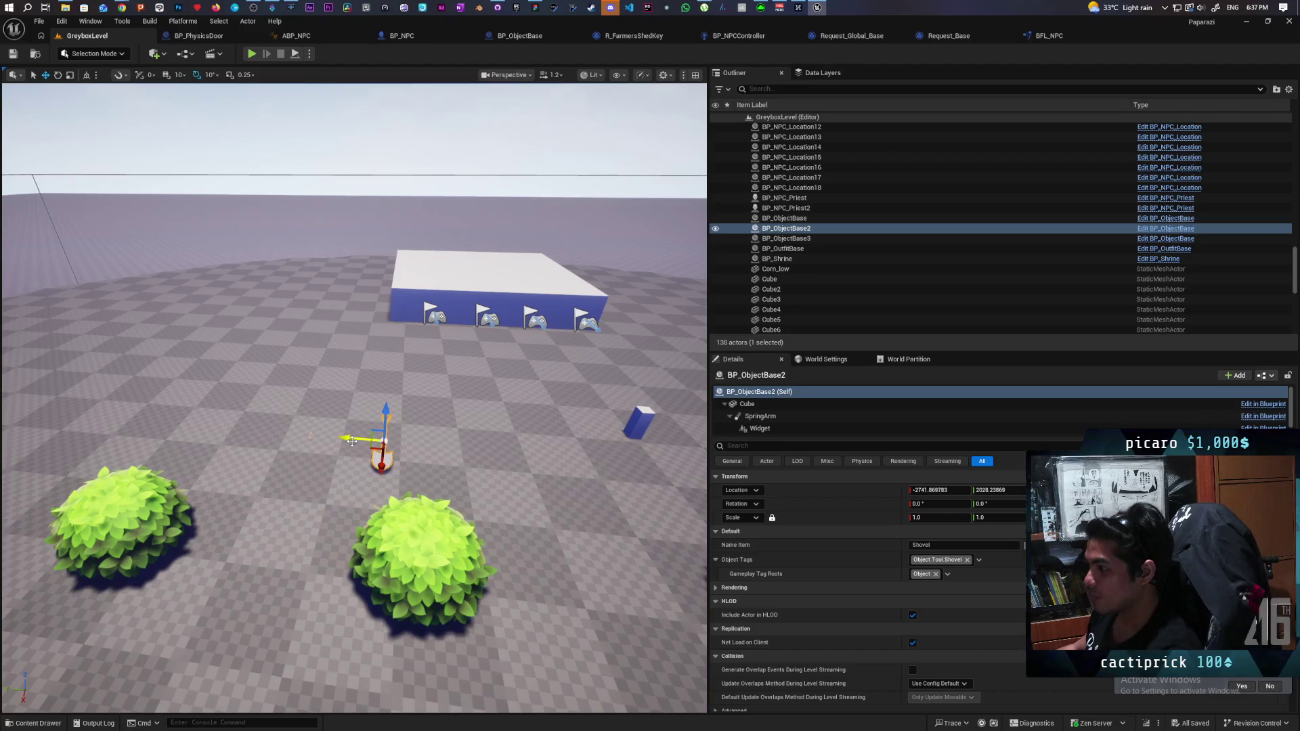
# Alt-drag a copy of the shovel and move it near the blue building, around X 2171, Y 9982.
pyautogui.moveTo(359, 439)
pyautogui.mouseDown()
pyautogui.moveTo(178, 429)
pyautogui.moveTo(492, 386)
pyautogui.moveTo(517, 414)
pyautogui.moveTo(433, 428)
pyautogui.mouseUp()
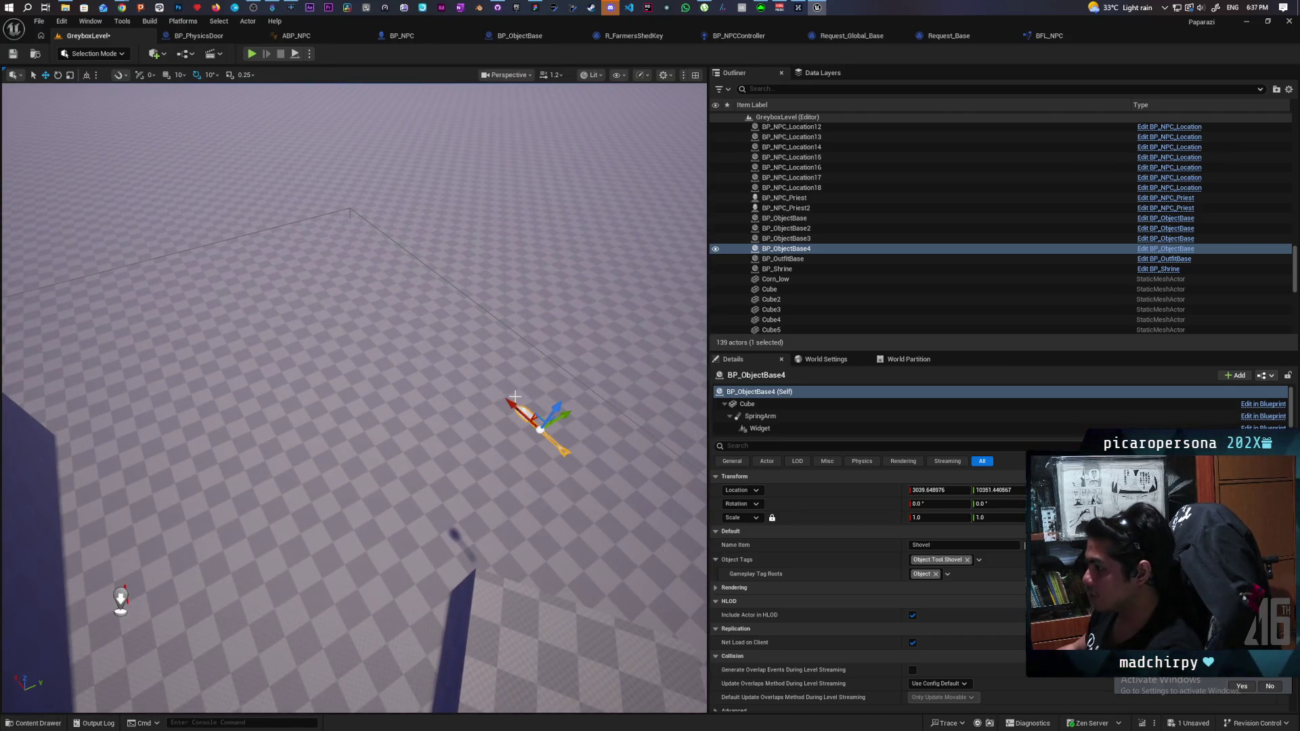
pyautogui.moveTo(514, 409)
pyautogui.mouseDown()
pyautogui.moveTo(537, 421)
pyautogui.moveTo(433, 379)
pyautogui.moveTo(443, 407)
pyautogui.moveTo(412, 366)
pyautogui.moveTo(415, 306)
pyautogui.mouseUp()
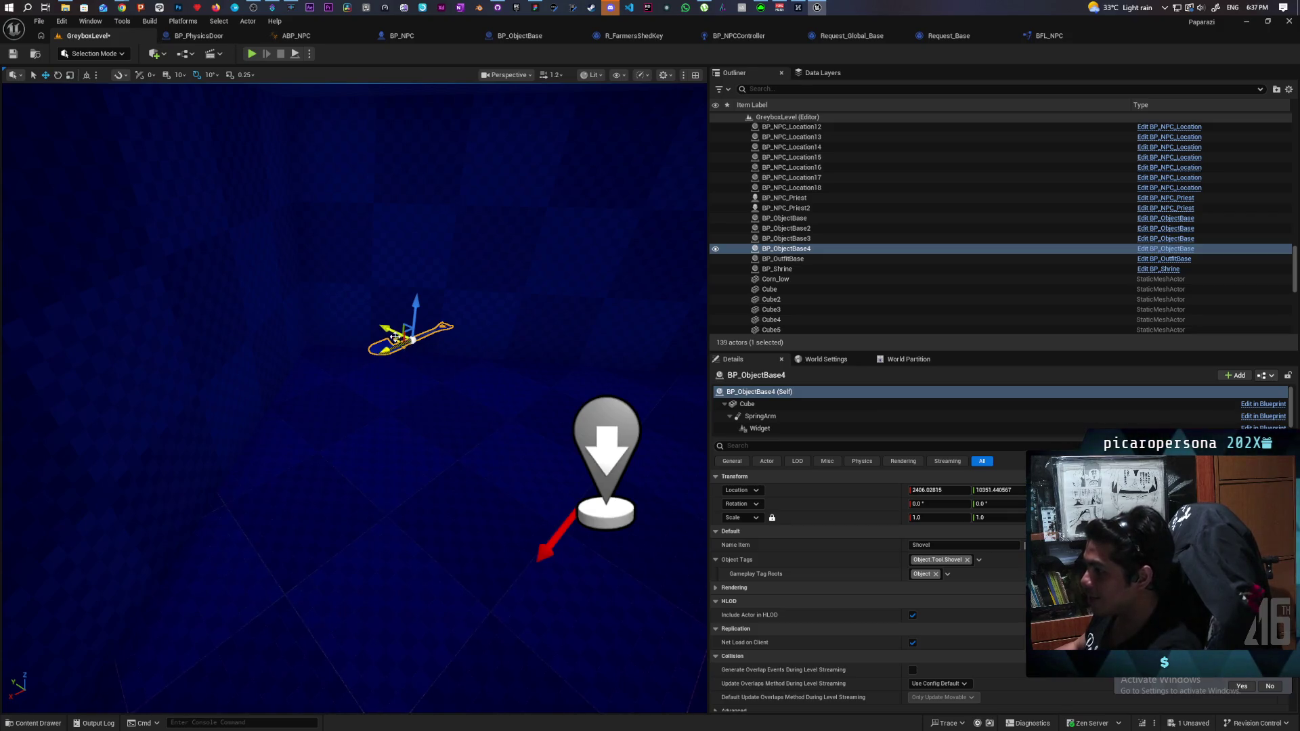
pyautogui.moveTo(591, 425)
pyautogui.mouseDown()
pyautogui.moveTo(637, 415)
pyautogui.moveTo(485, 404)
pyautogui.mouseUp()
pyautogui.moveTo(267, 403)
pyautogui.mouseDown()
pyautogui.moveTo(322, 273)
pyautogui.moveTo(418, 373)
pyautogui.mouseUp()
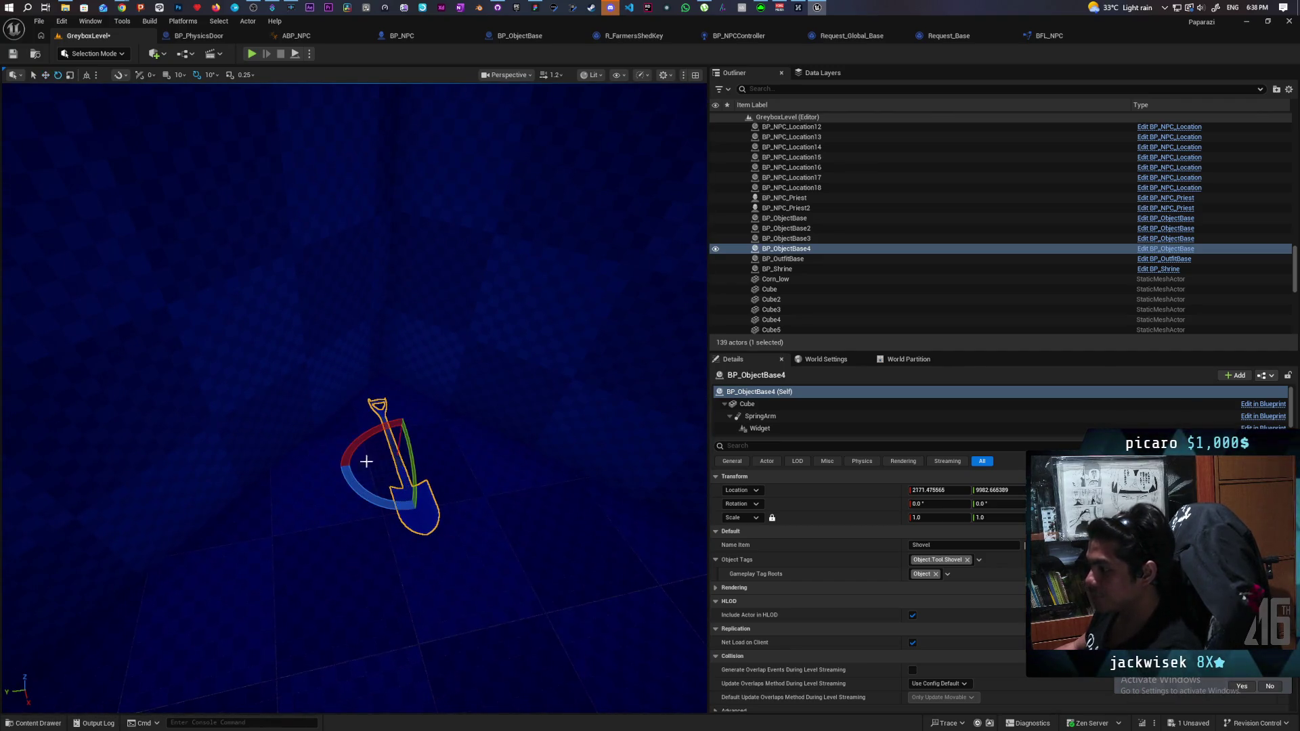
# Rotate the copied shovel so it stands upright.
pyautogui.moveTo(371, 490); pyautogui.dragTo(406, 505)
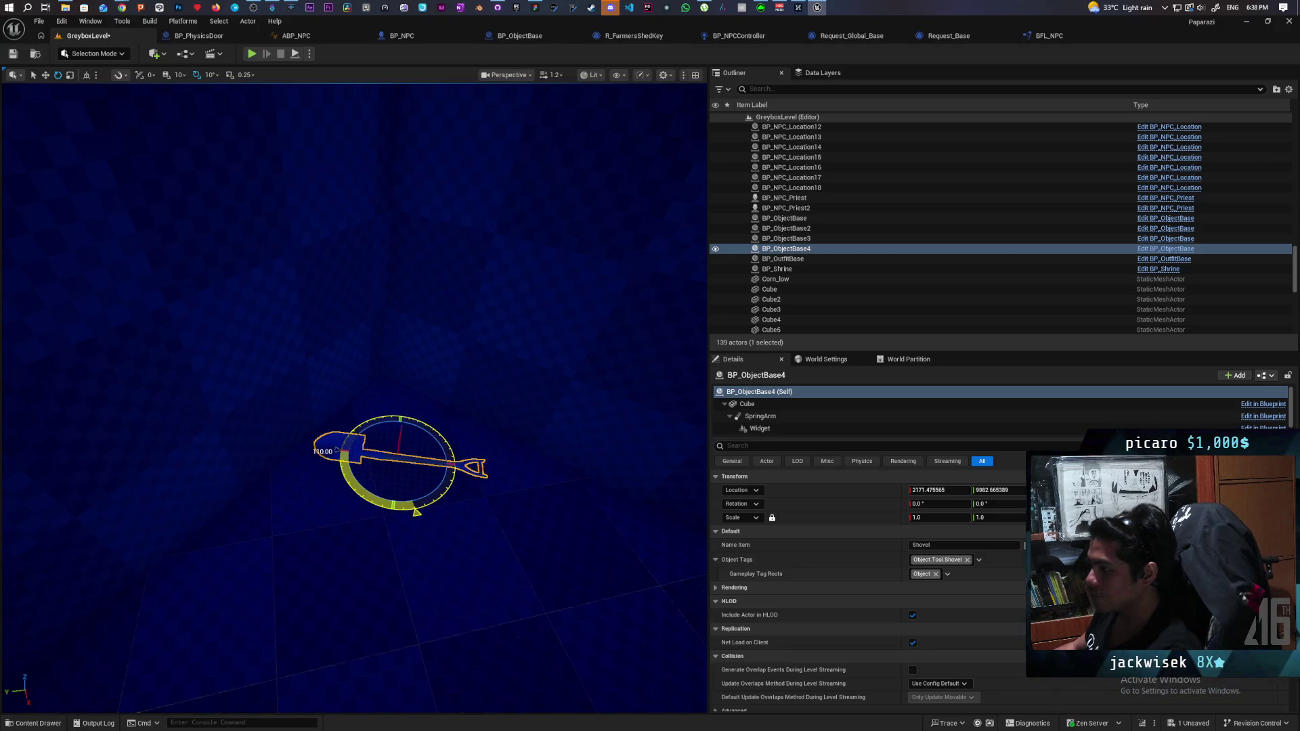
pyautogui.moveTo(406, 505); pyautogui.dragTo(433, 507)
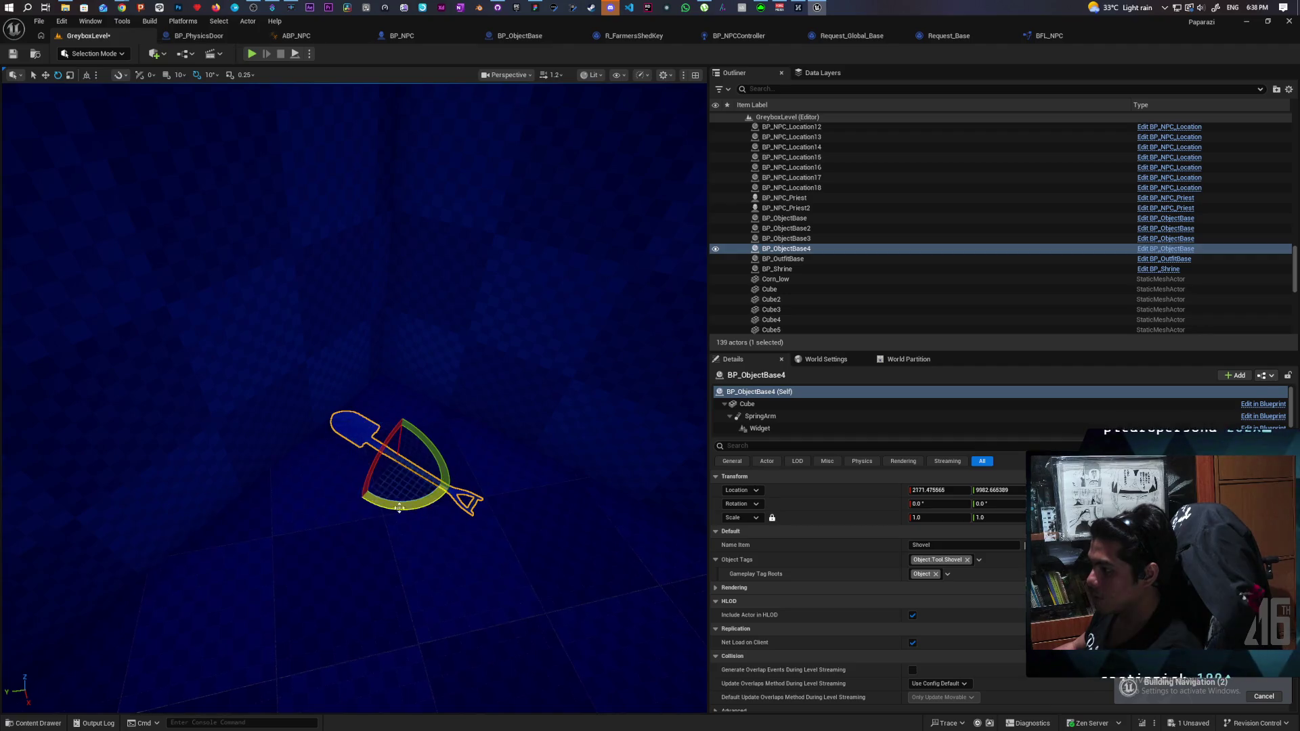
pyautogui.moveTo(414, 441); pyautogui.dragTo(393, 434)
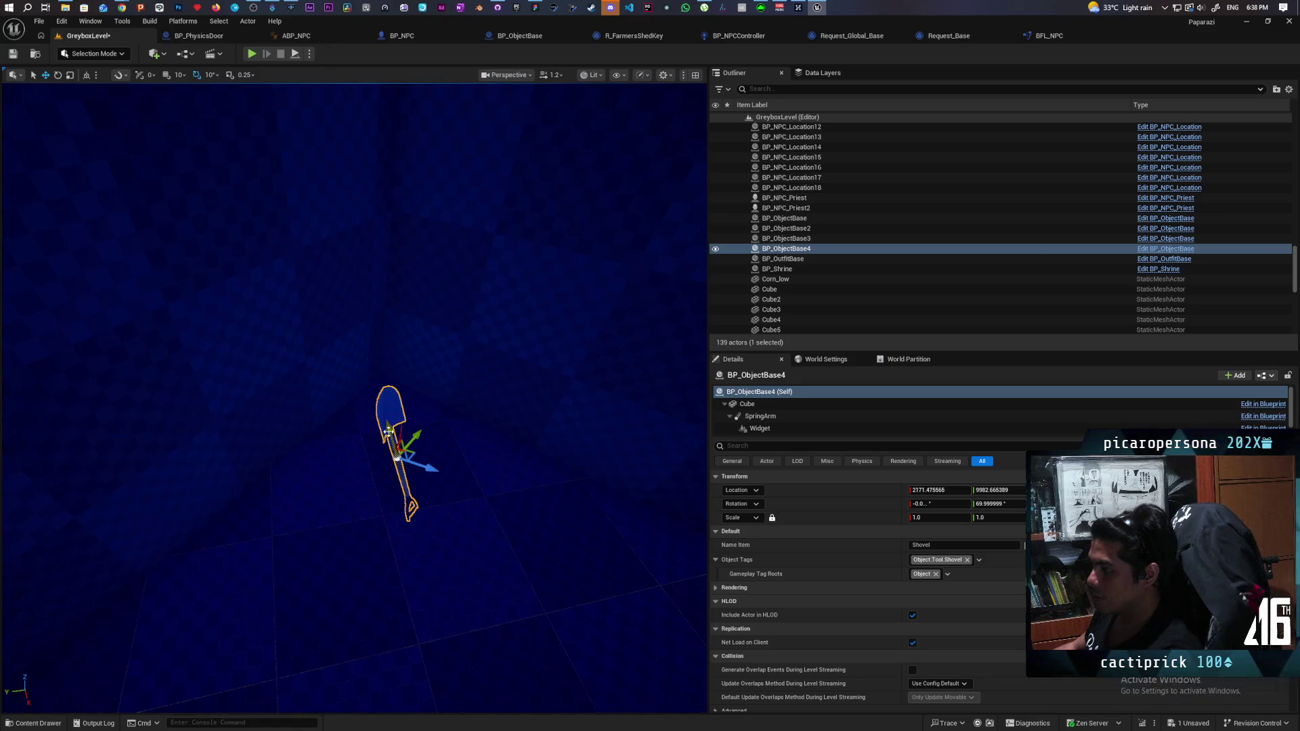
# Switch the gizmo to world space, nudge the shovel to about X 2110, Y 10036, and save.
pyautogui.moveTo(383, 410)
pyautogui.mouseDown()
pyautogui.moveTo(359, 317)
pyautogui.moveTo(378, 351)
pyautogui.moveTo(420, 335)
pyautogui.moveTo(420, 318)
pyautogui.mouseUp()
pyautogui.moveTo(425, 493); pyautogui.dragTo(425, 501)
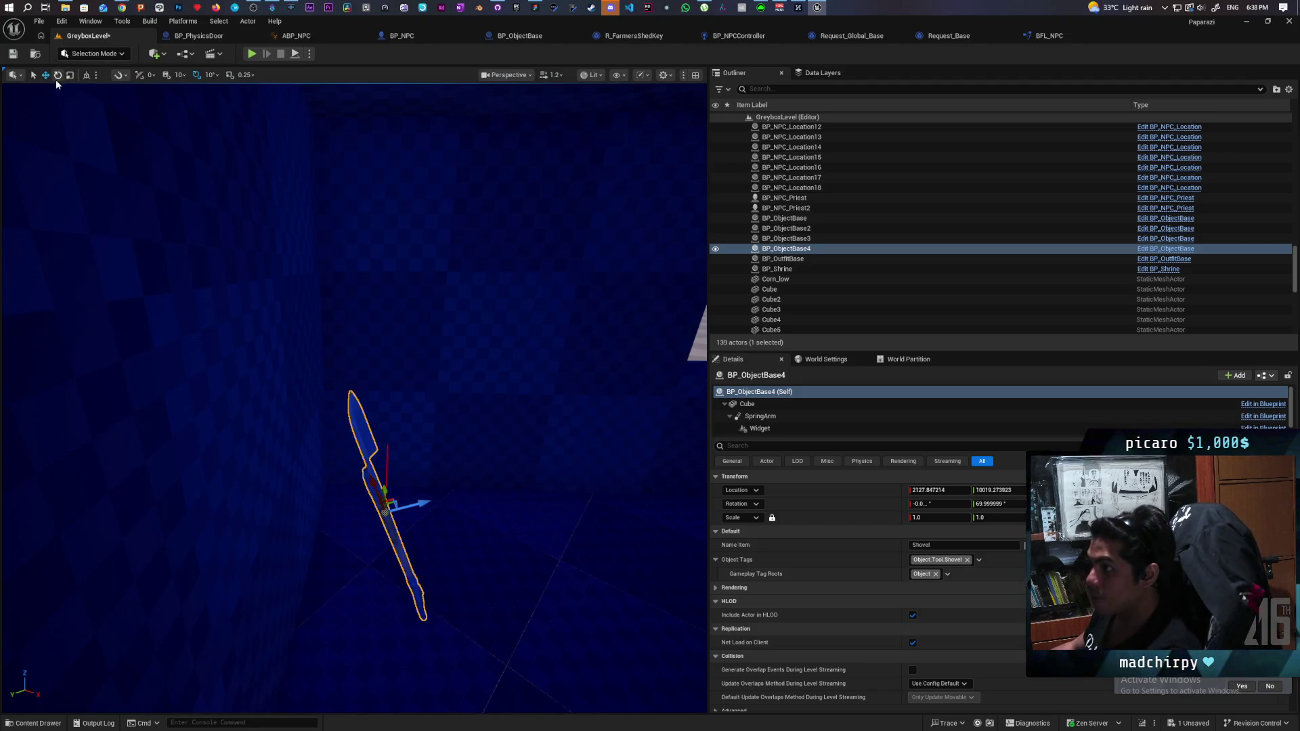
pyautogui.click(87, 76)
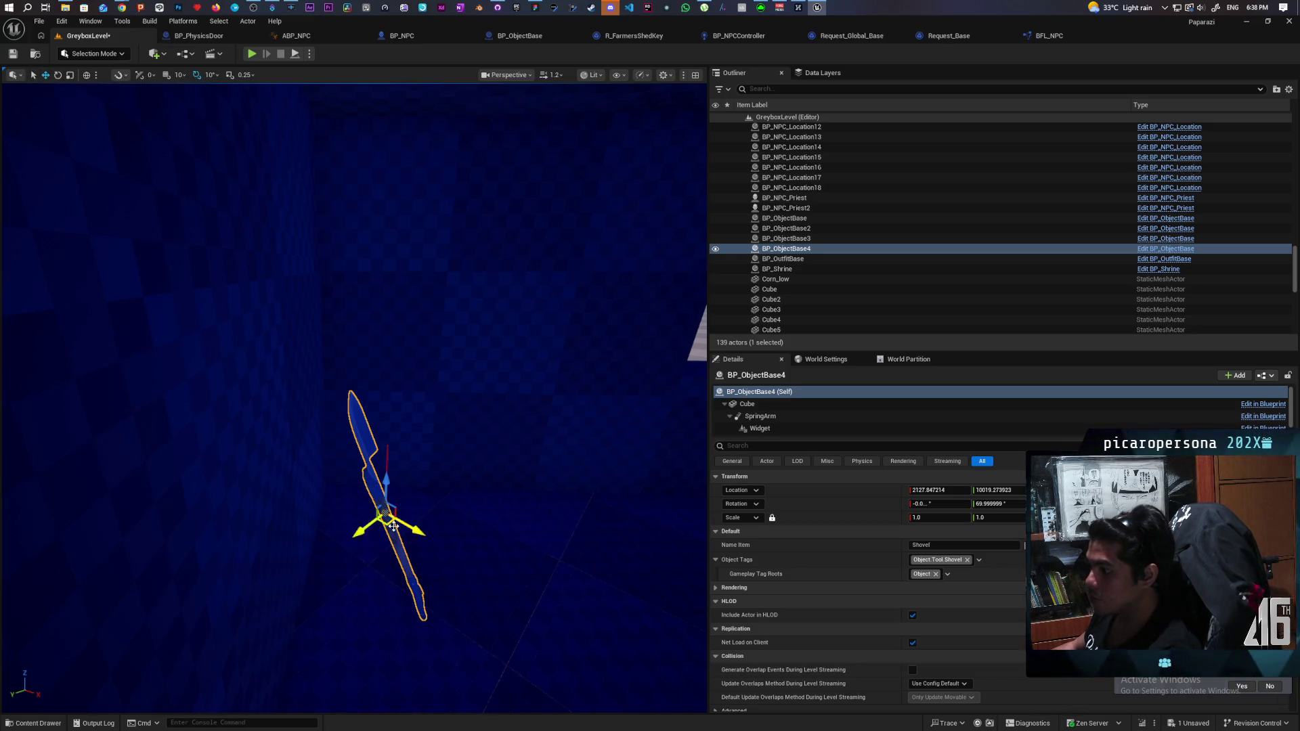
pyautogui.moveTo(389, 522); pyautogui.dragTo(346, 523)
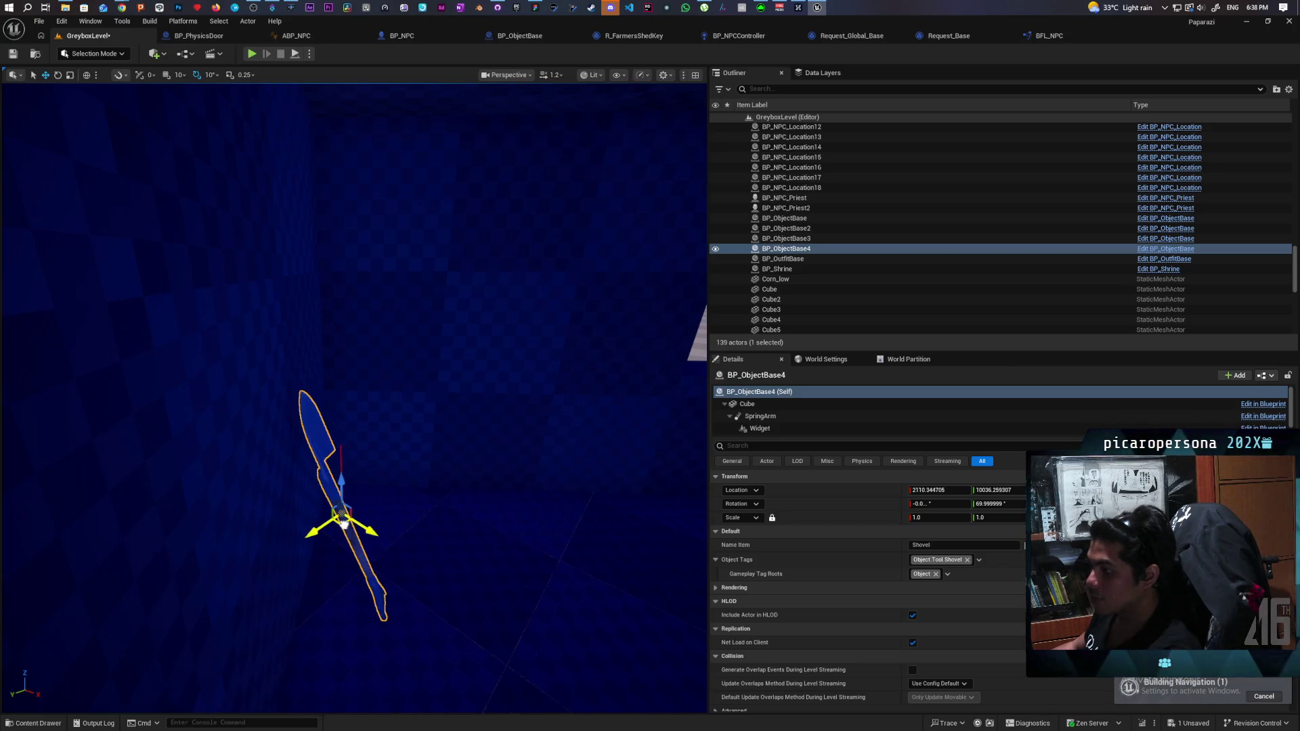
pyautogui.hotkey('ctrl', 's')
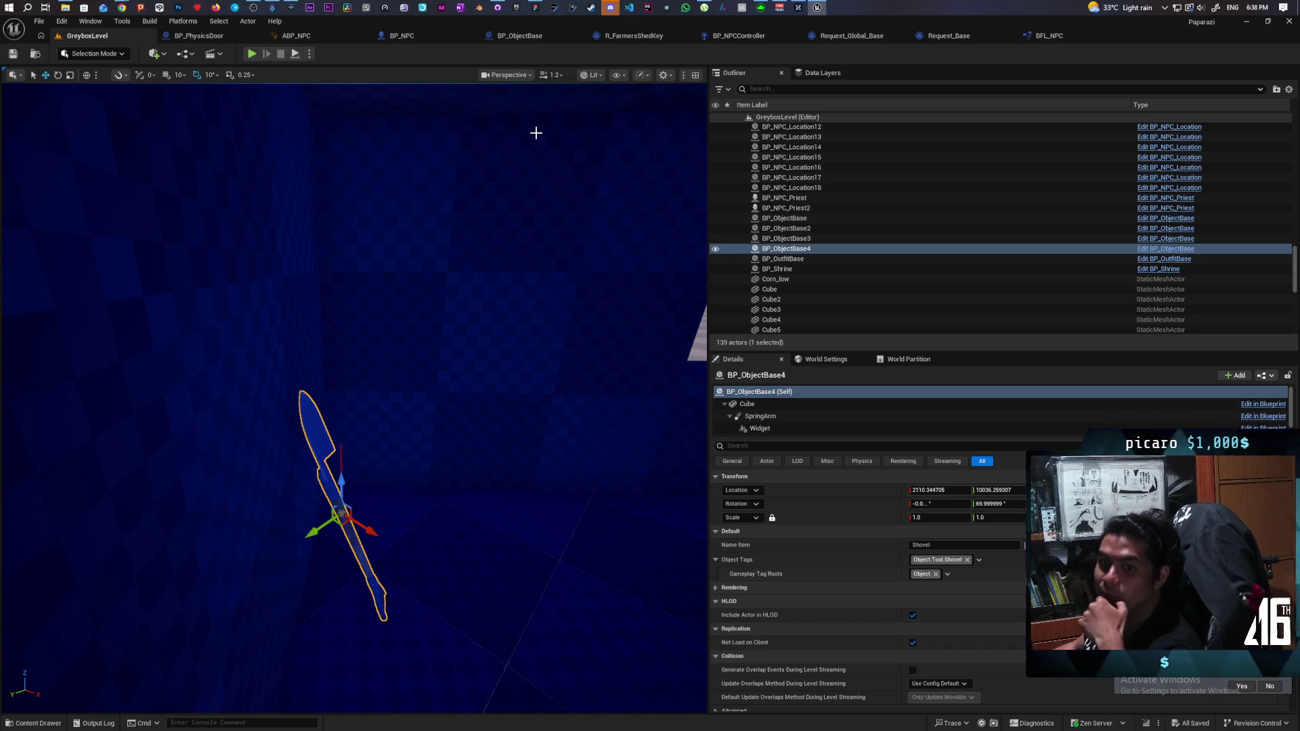
# Focus on the shovel and slide it left along the blue building's wall.
pyautogui.moveTo(516, 316)
pyautogui.mouseDown()
pyautogui.moveTo(610, 316)
pyautogui.moveTo(572, 316)
pyautogui.mouseUp()
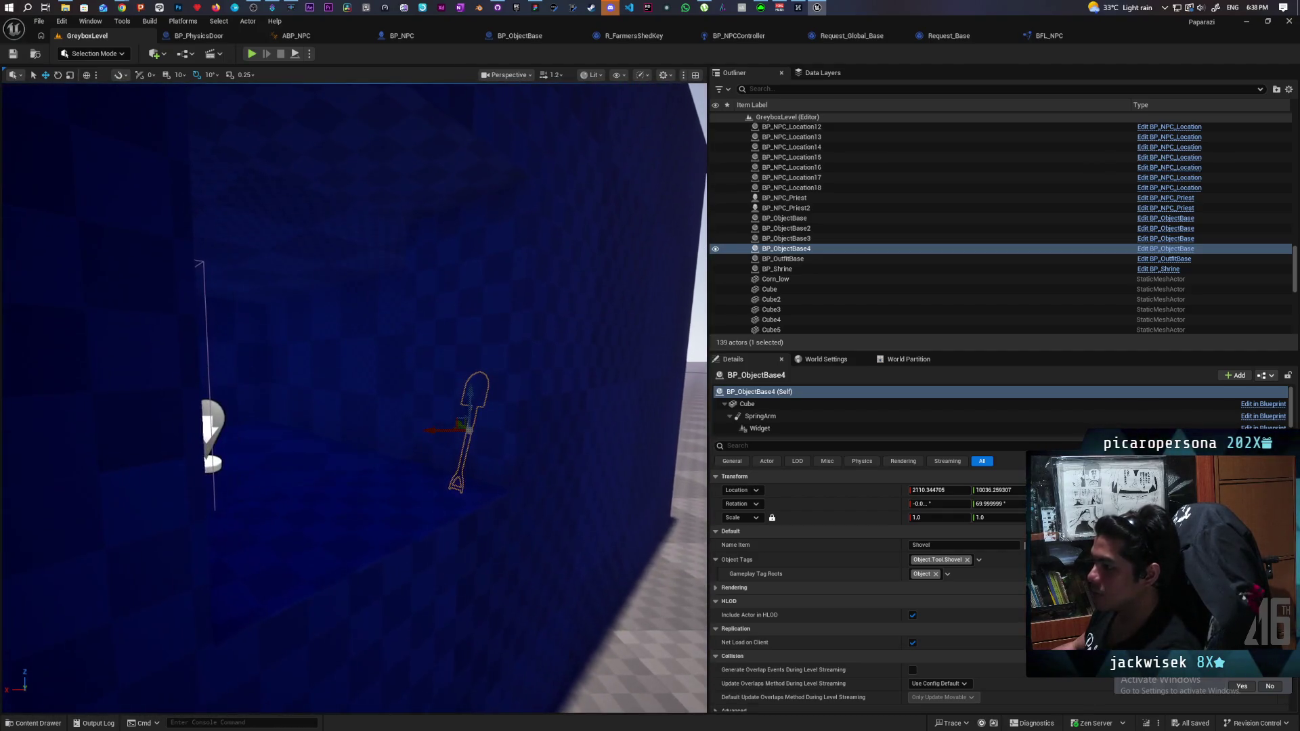
pyautogui.press('f')
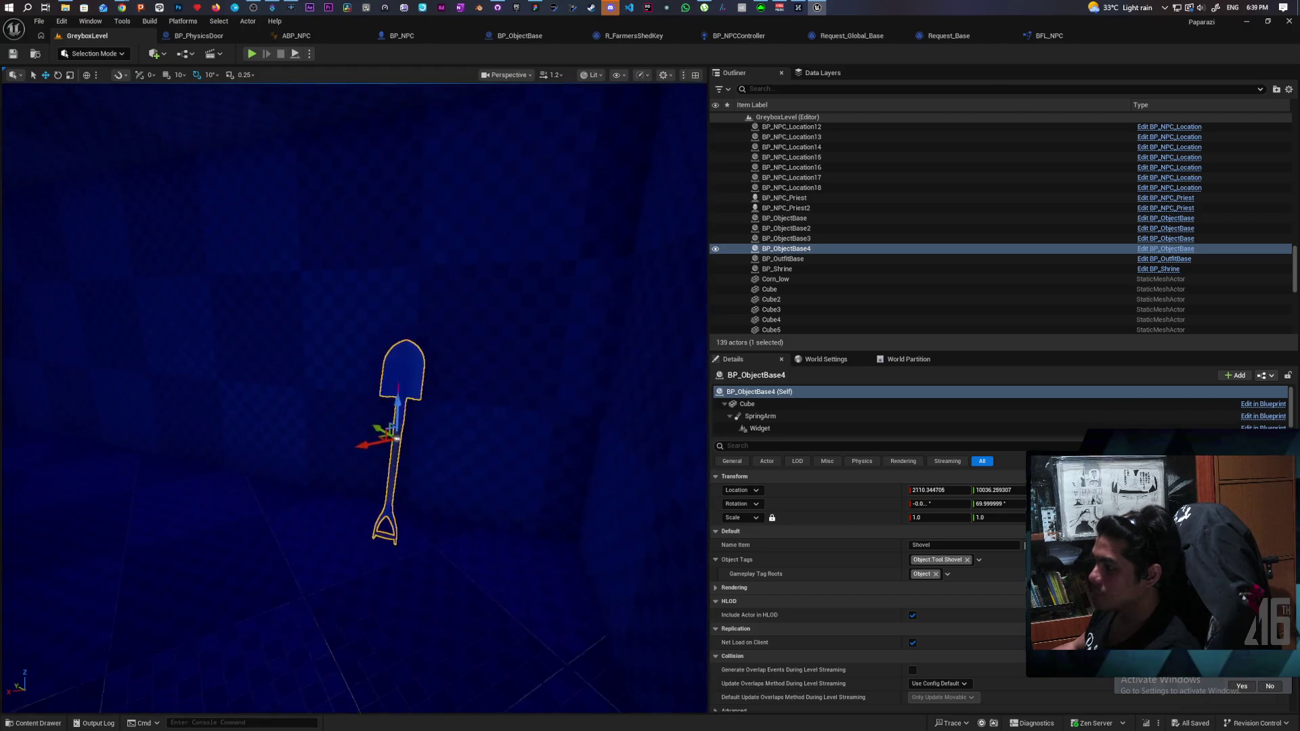
pyautogui.moveTo(388, 431)
pyautogui.mouseDown()
pyautogui.moveTo(179, 419)
pyautogui.moveTo(189, 408)
pyautogui.moveTo(171, 404)
pyautogui.mouseUp()
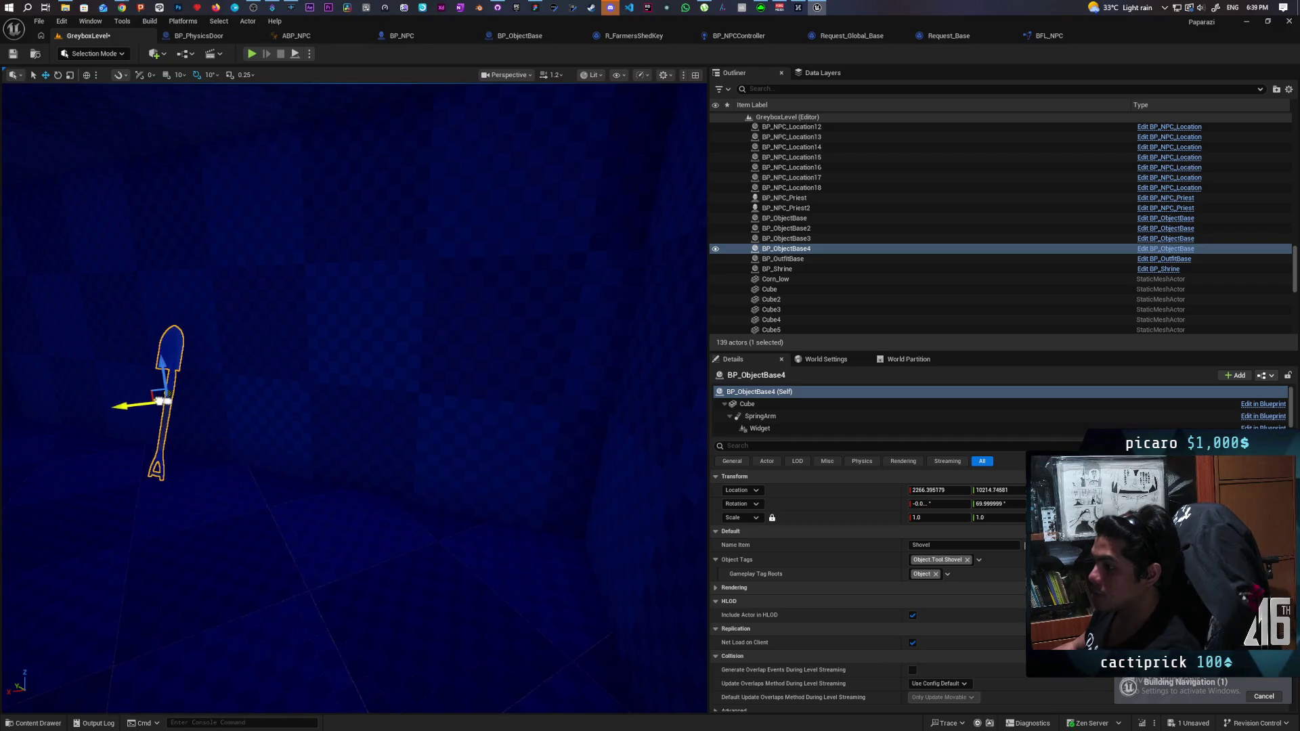
# Zoom in and out to check the shovel's placement at about X 2266, Y 10214, then save the level.
pyautogui.scroll(-5, 357, 440)
pyautogui.scroll(3, 357, 441)
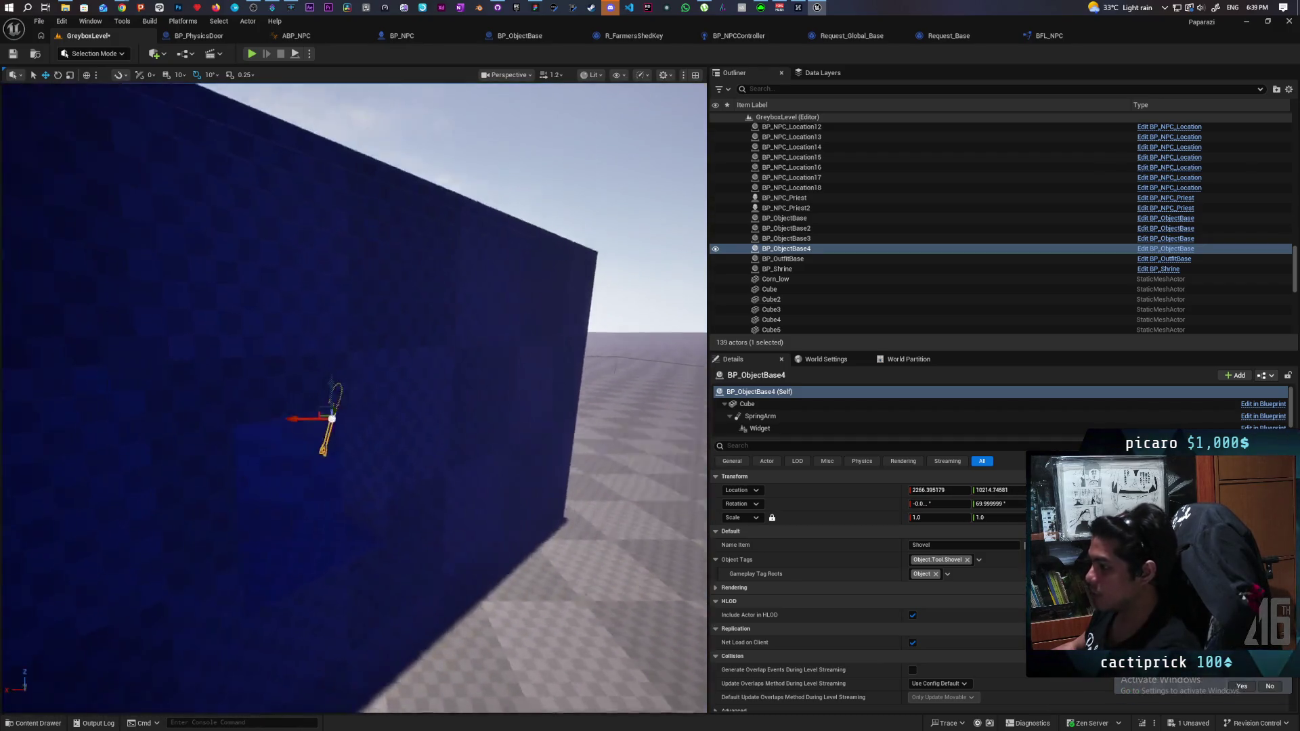
pyautogui.scroll(-5, 358, 441)
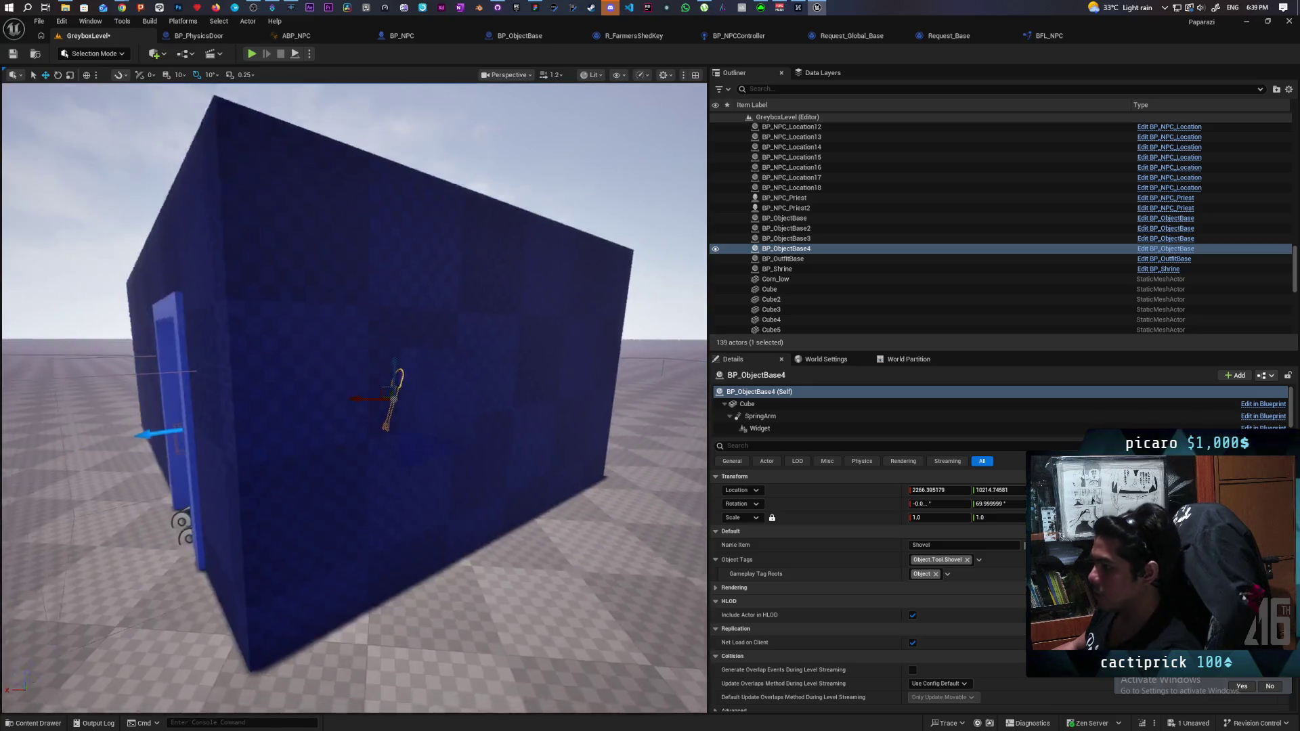
pyautogui.scroll(4, 357, 440)
pyautogui.scroll(-3, 358, 440)
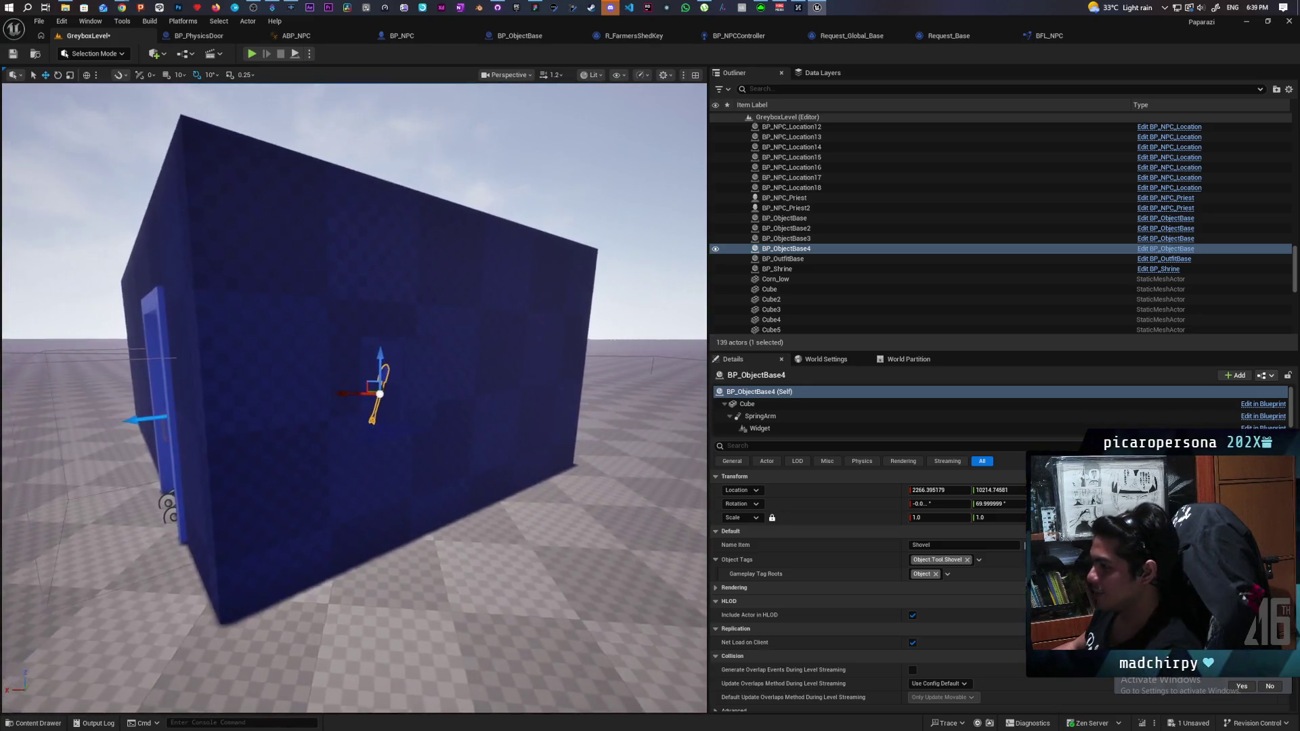
pyautogui.scroll(3, 358, 441)
pyautogui.scroll(-4, 357, 441)
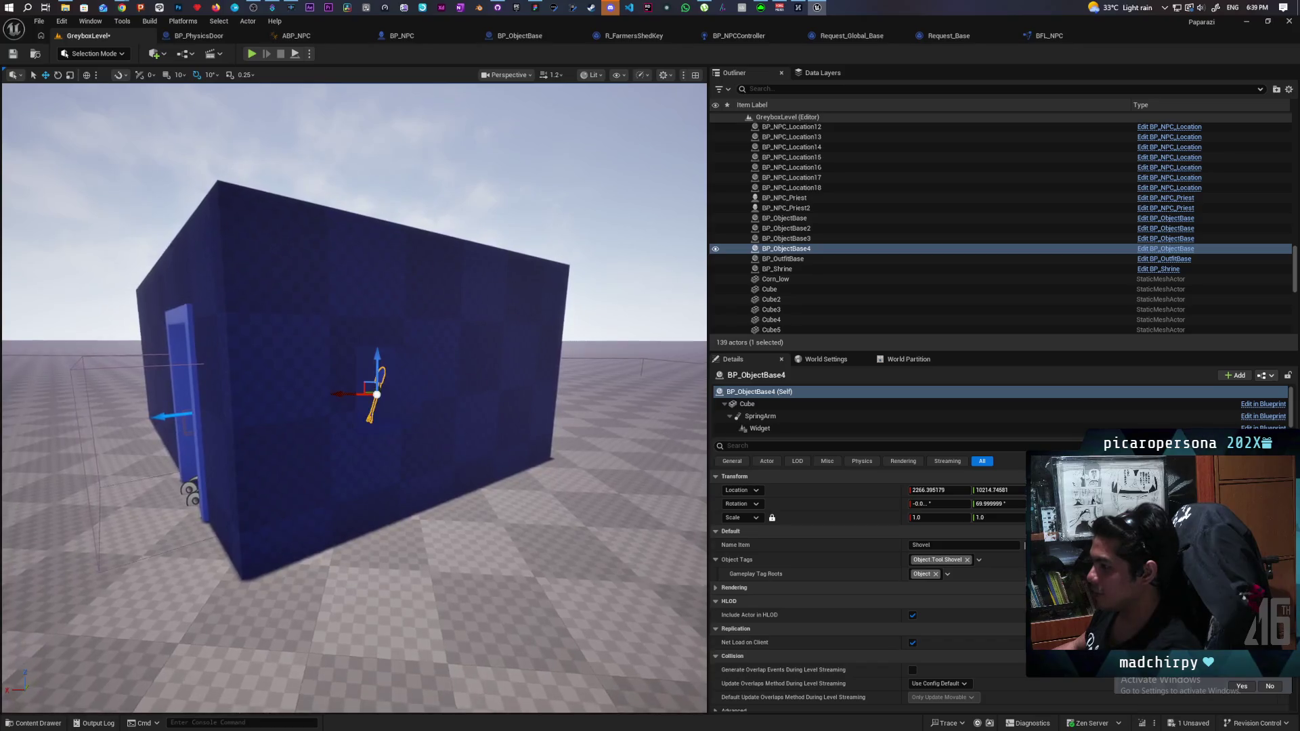
pyautogui.scroll(4, 357, 441)
pyautogui.scroll(5, 564, 317)
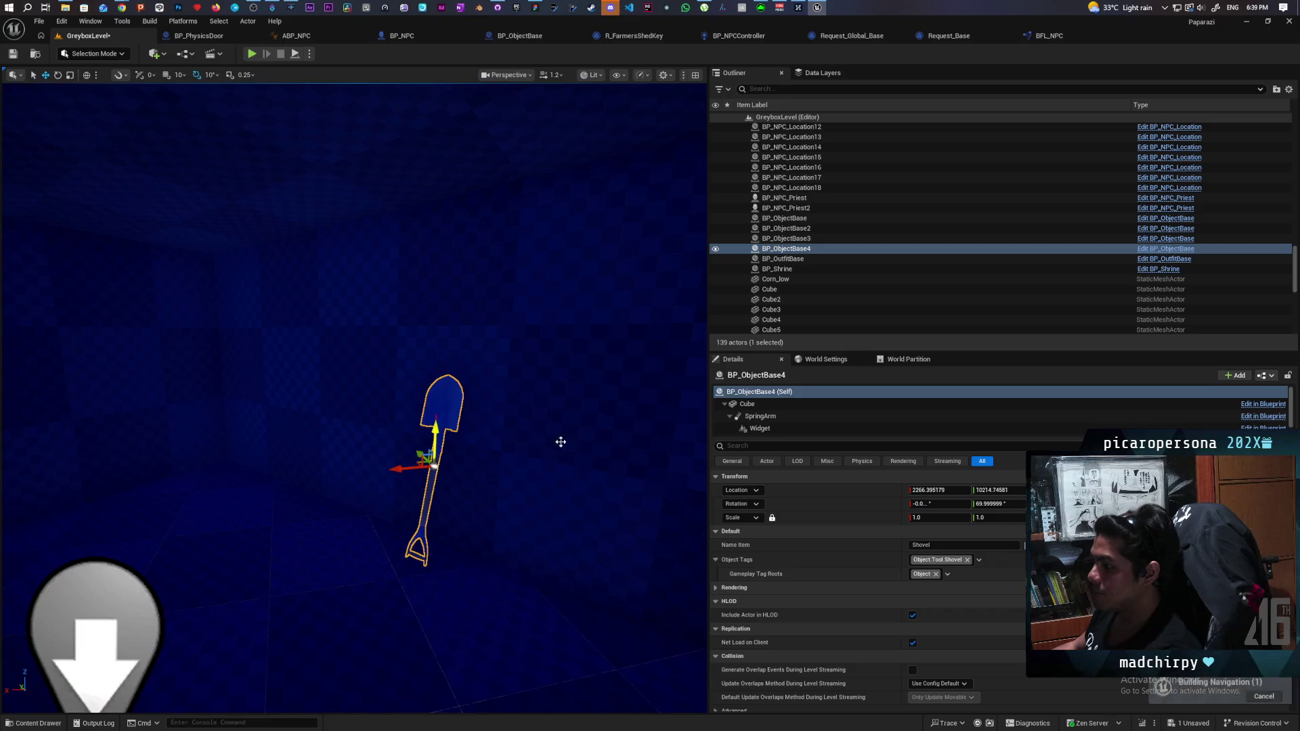
pyautogui.click(12, 55)
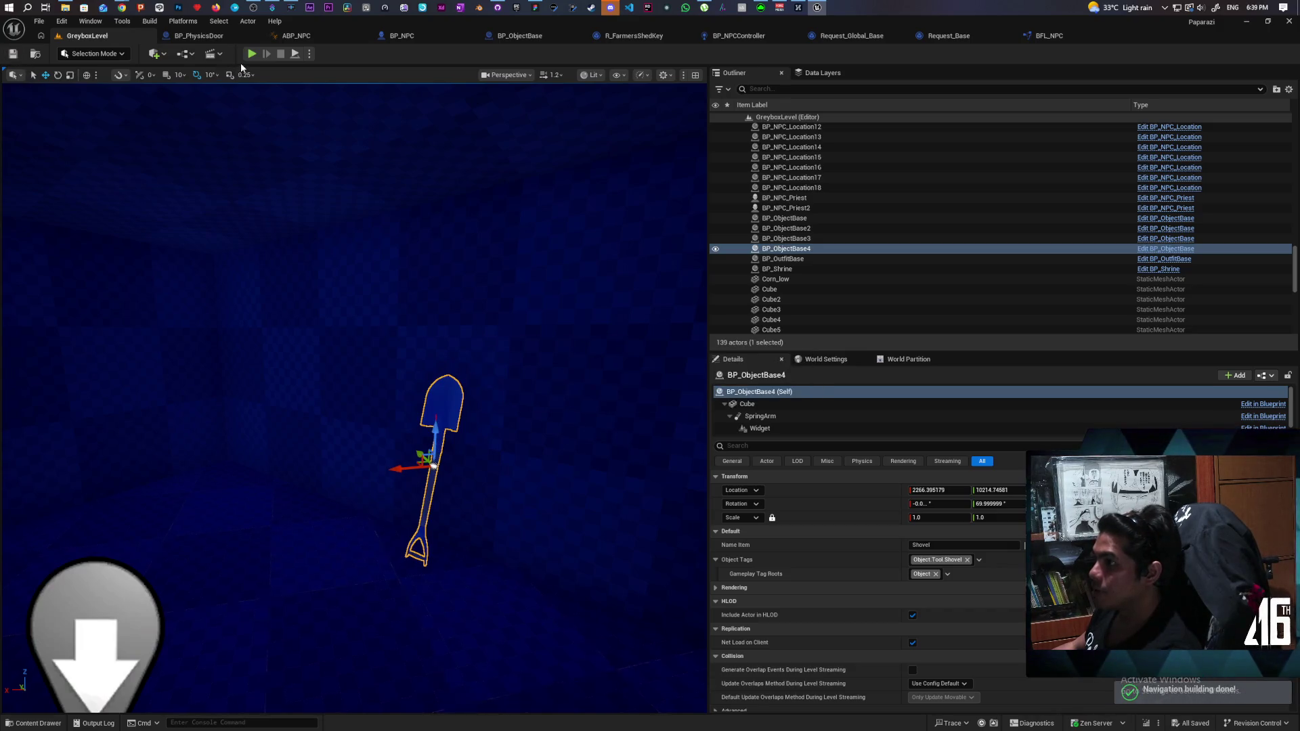
# Choose a multiplayer net mode in the play options and launch the playtest.
pyautogui.moveTo(445, 19)
pyautogui.mouseDown()
pyautogui.moveTo(542, 61)
pyautogui.moveTo(781, 61)
pyautogui.moveTo(772, 36)
pyautogui.mouseUp()
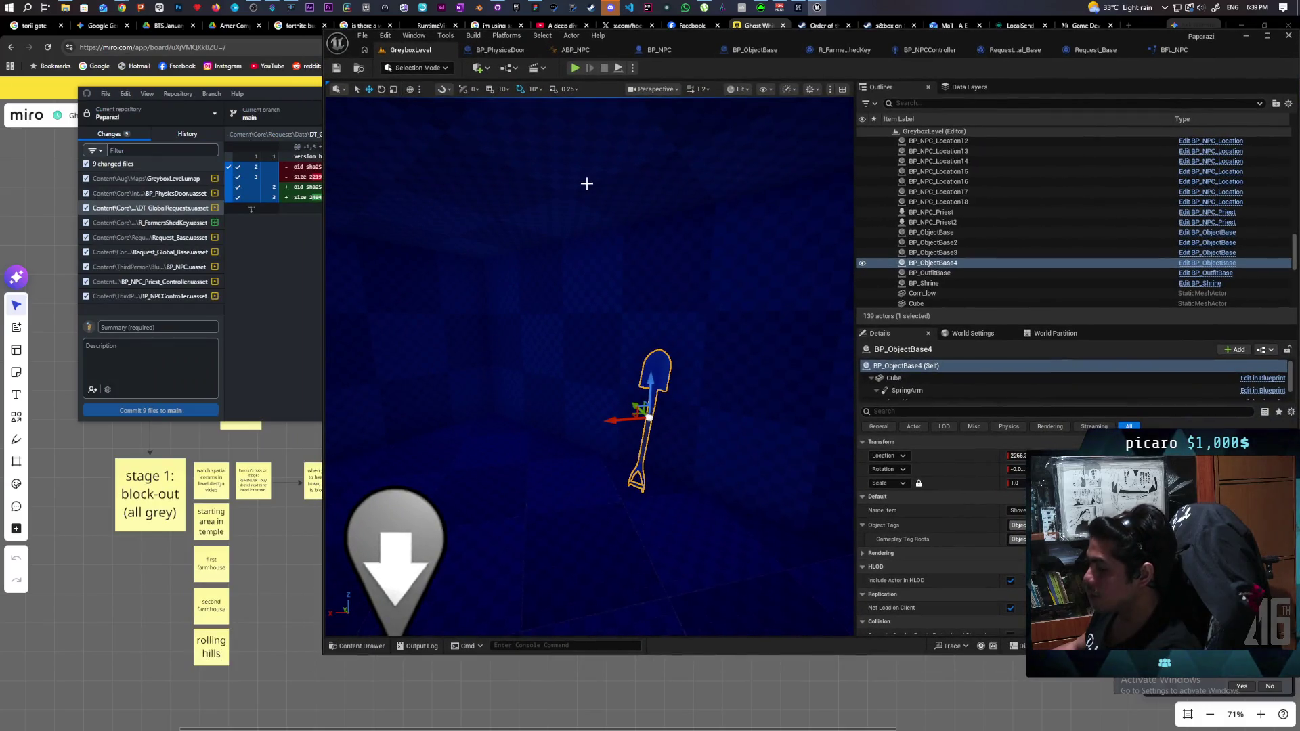
pyautogui.click(633, 67)
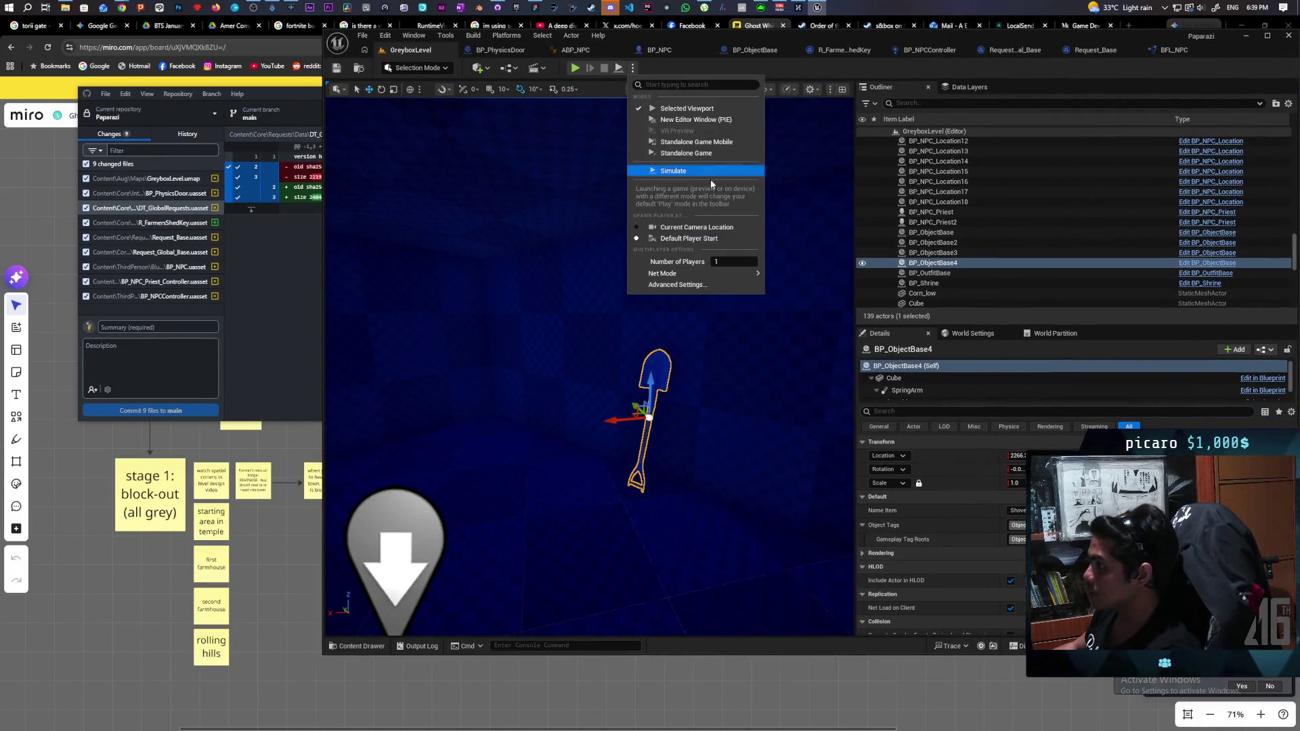
pyautogui.click(775, 282)
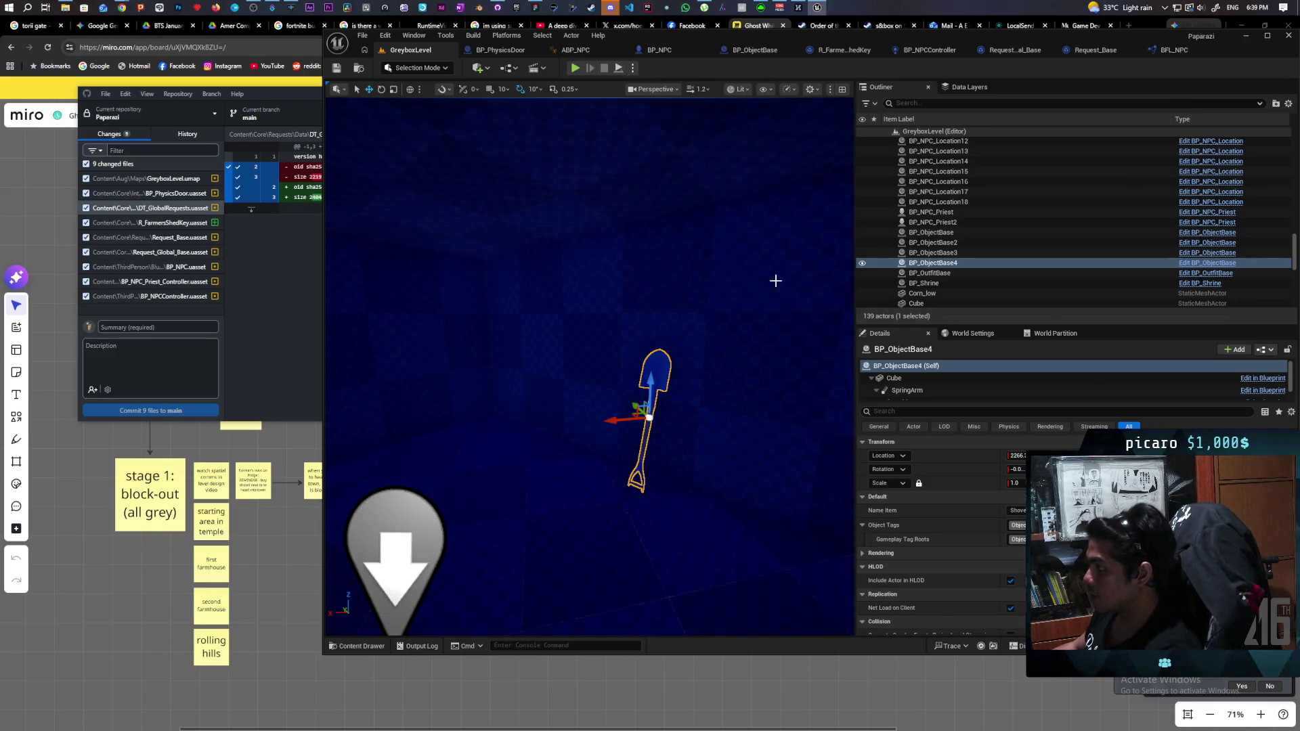
pyautogui.hotkey('alt', 'p')
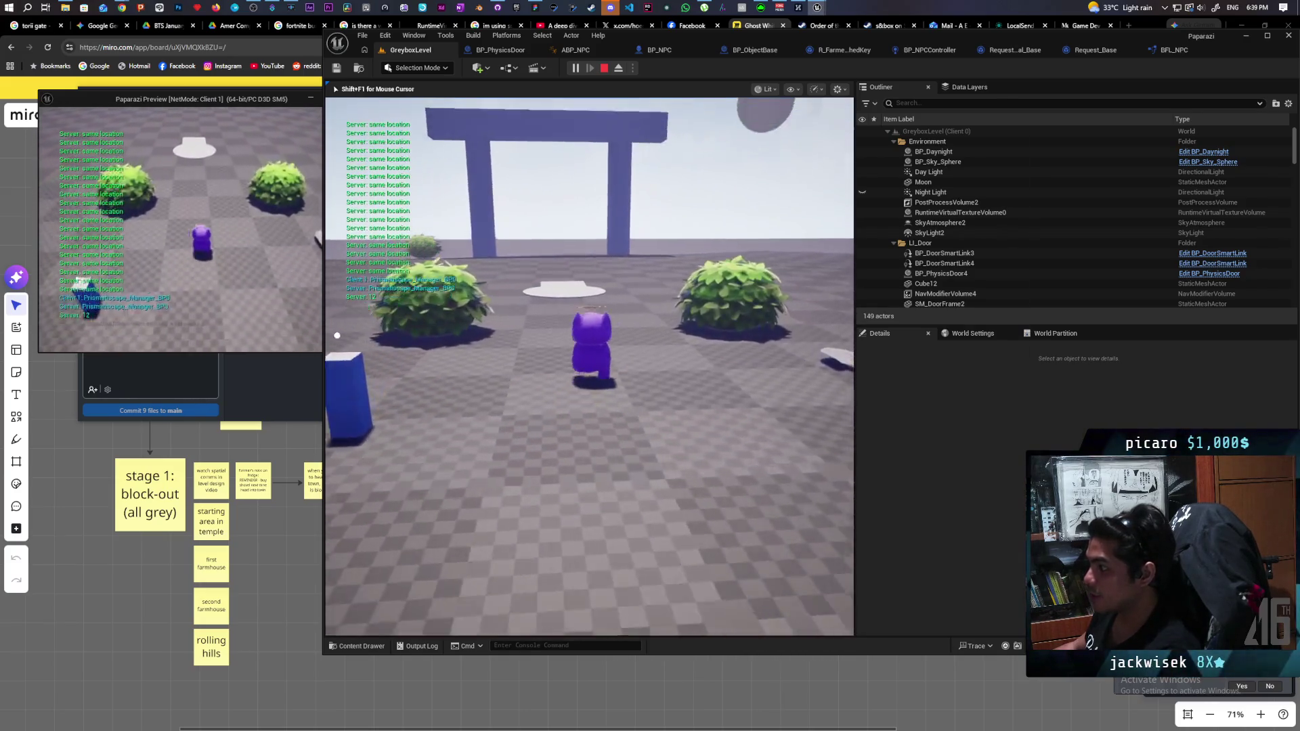
# Walk the character through the torii gate and corridor toward the grey building's doorway.
pyautogui.press('w')
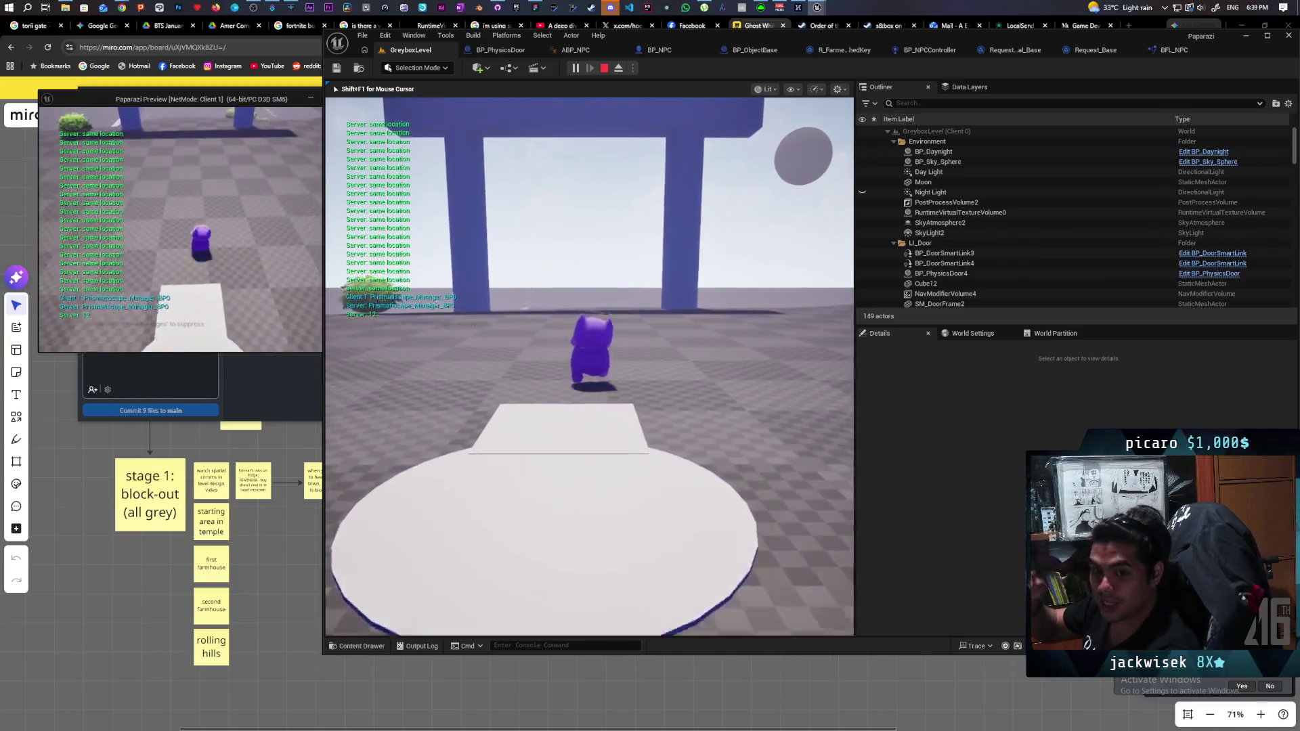
pyautogui.press('w')
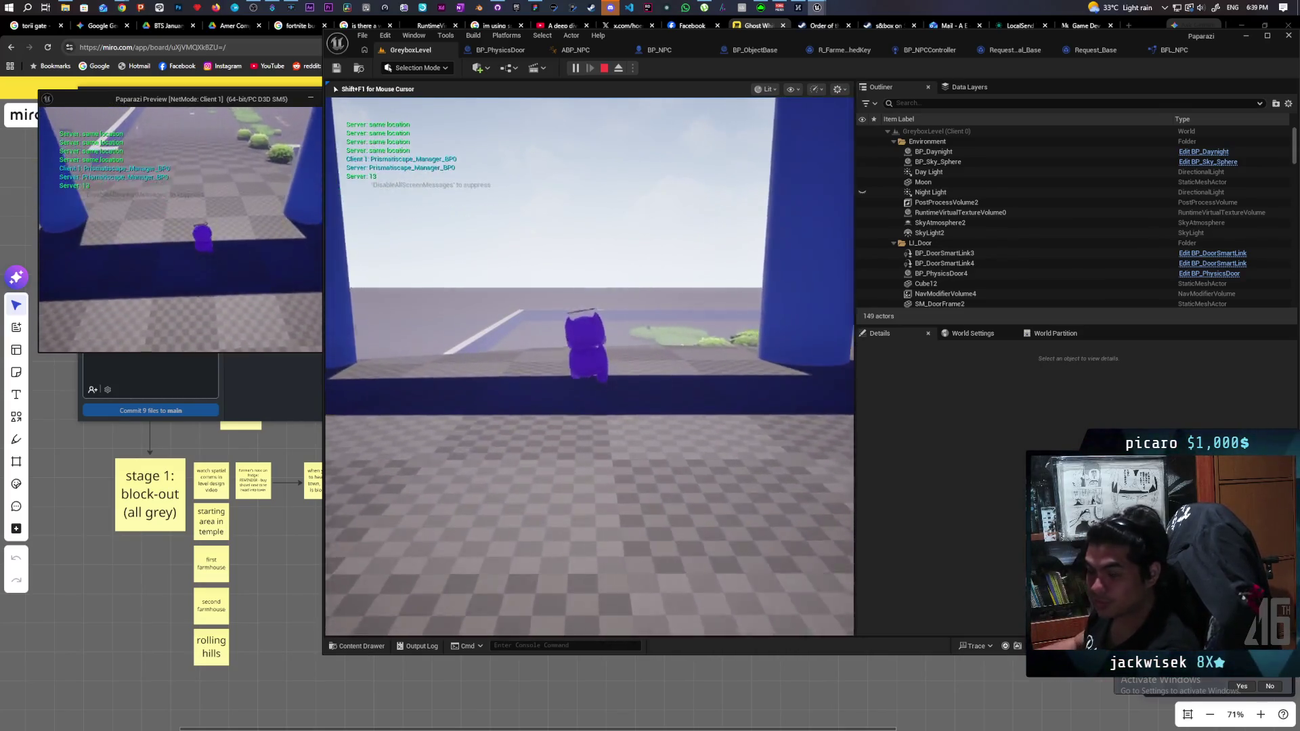
pyautogui.press('w')
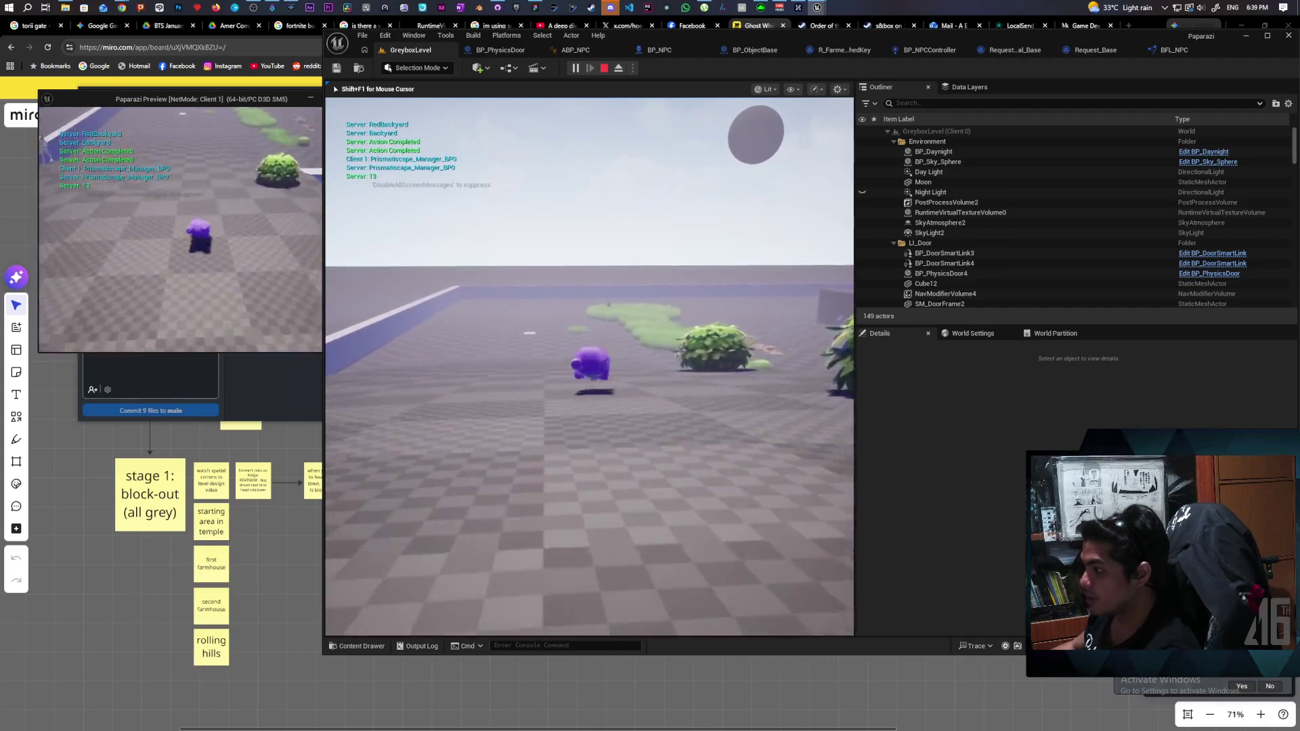
pyautogui.press('space')
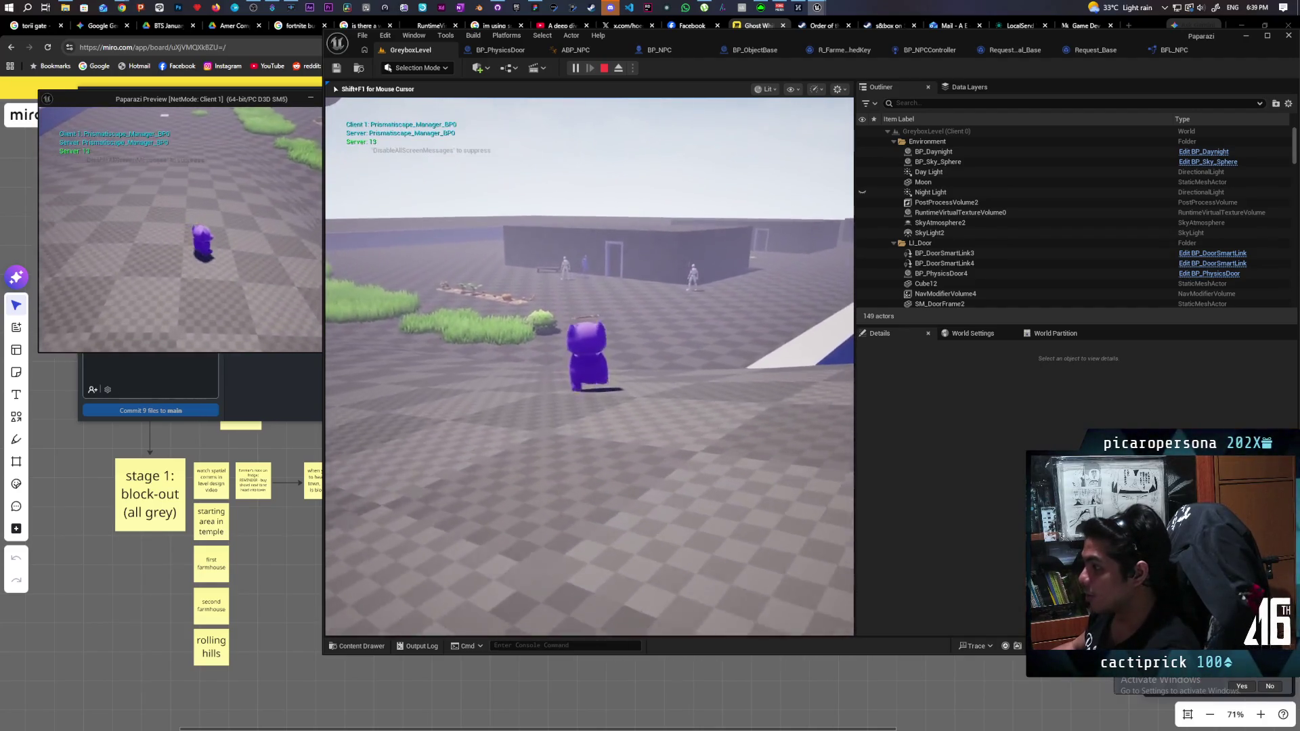
pyautogui.press('w')
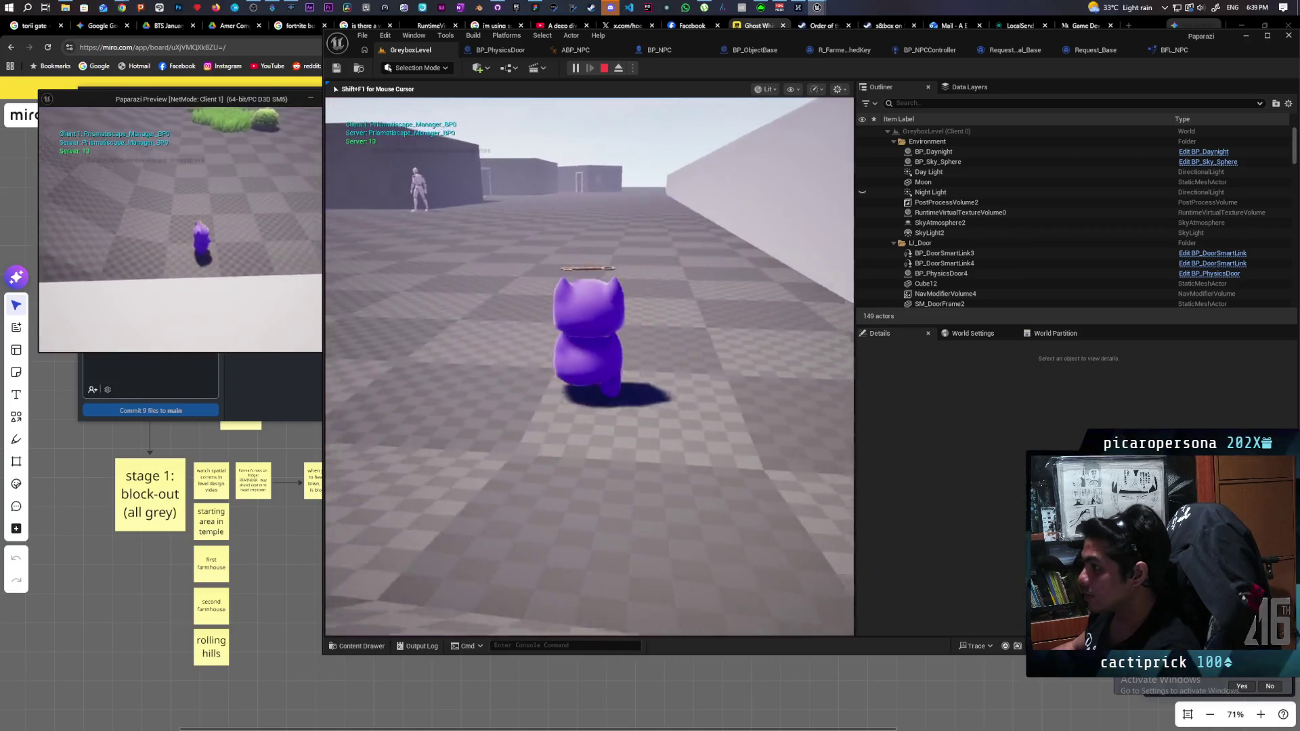
pyautogui.press('w')
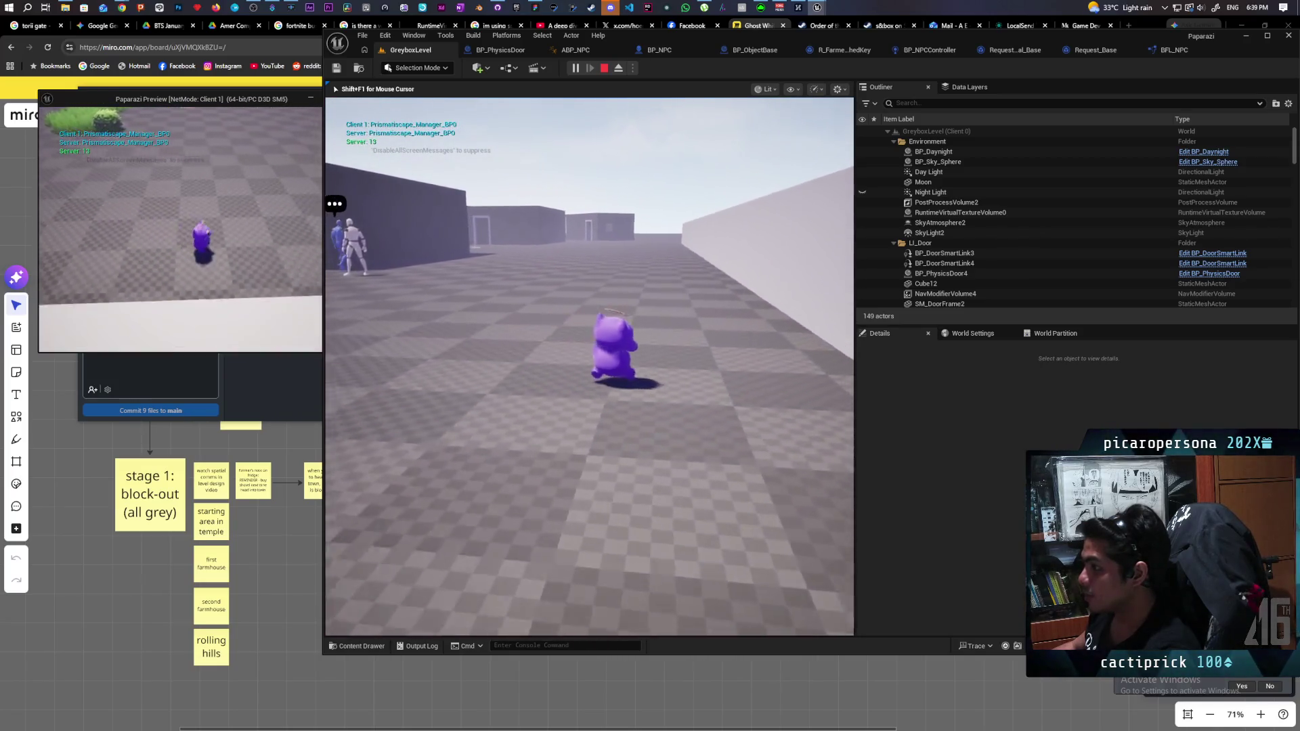
pyautogui.press('w')
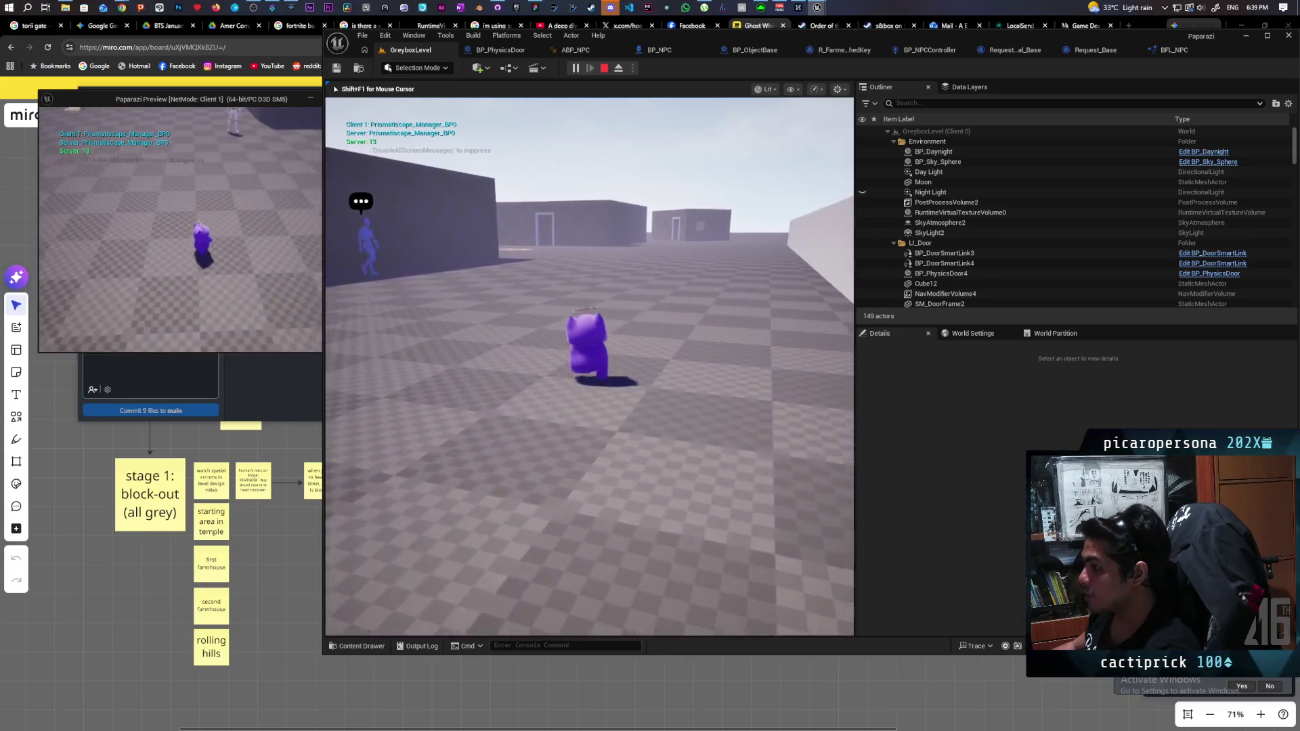
pyautogui.press('w')
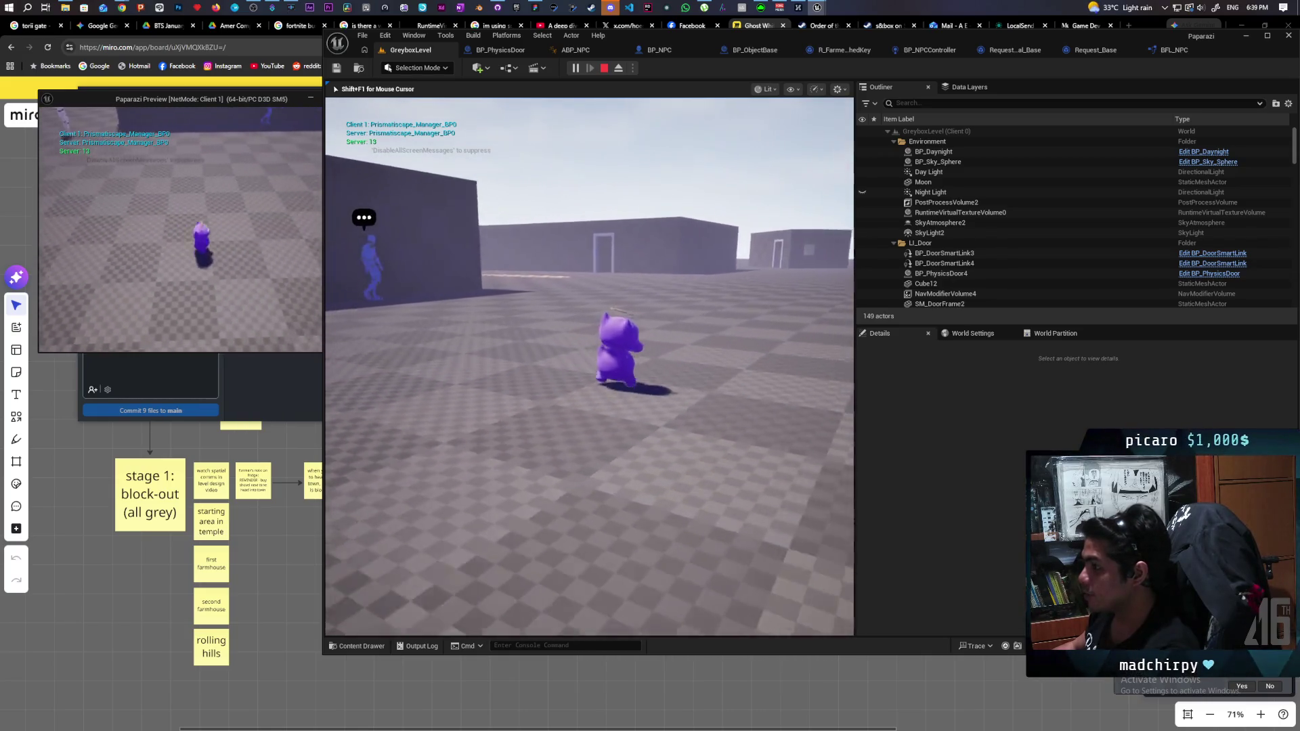
pyautogui.press('w')
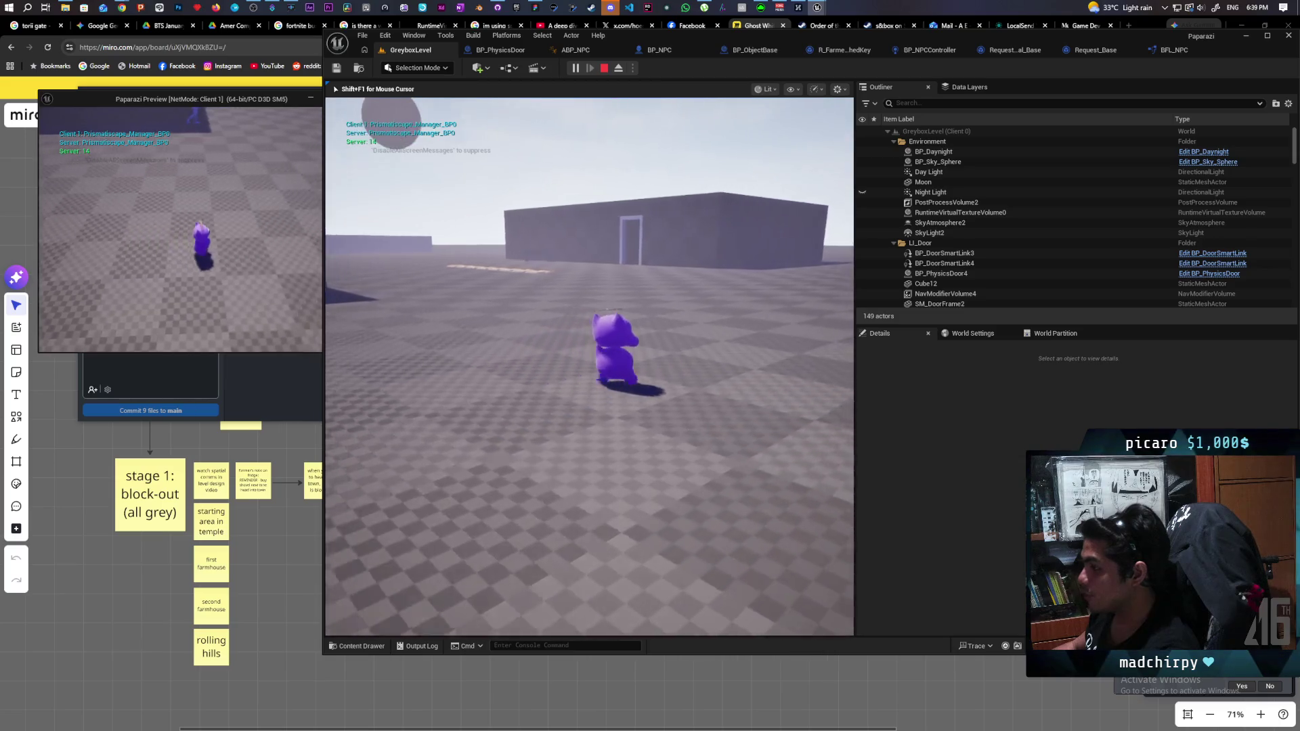
pyautogui.press('w')
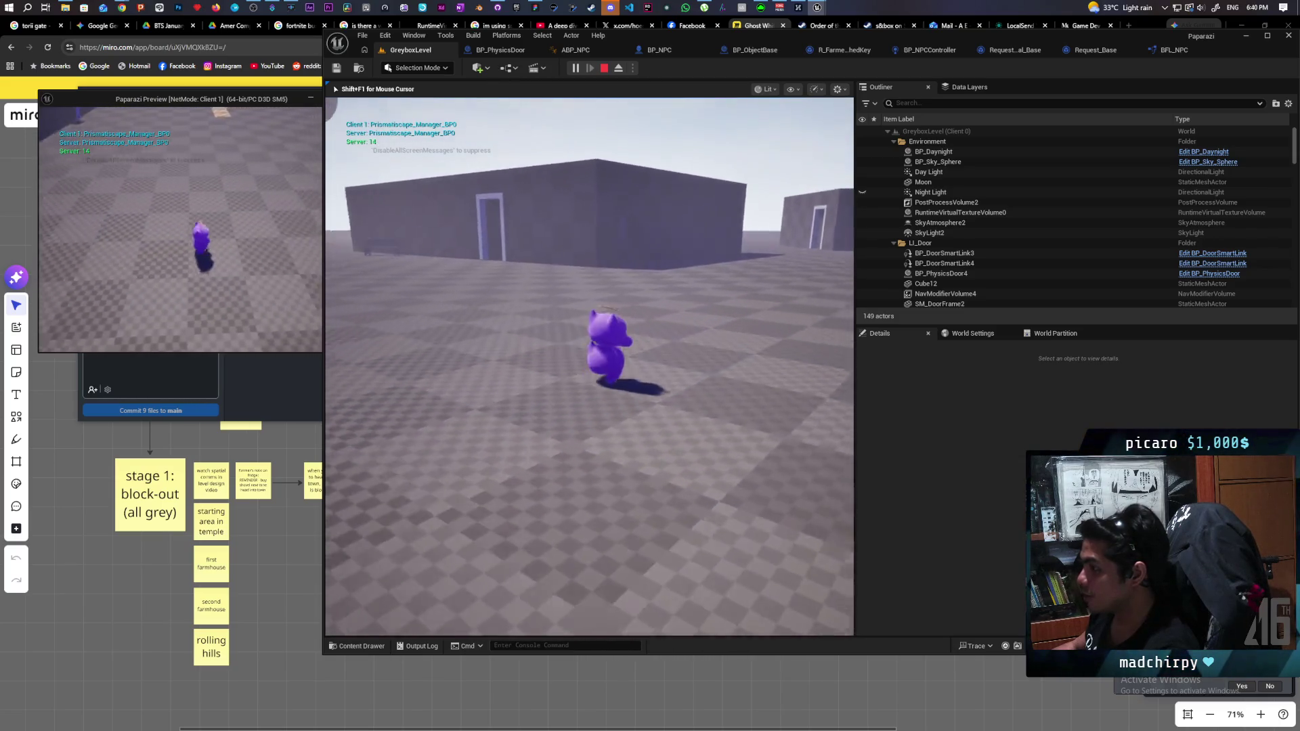
pyautogui.press('w')
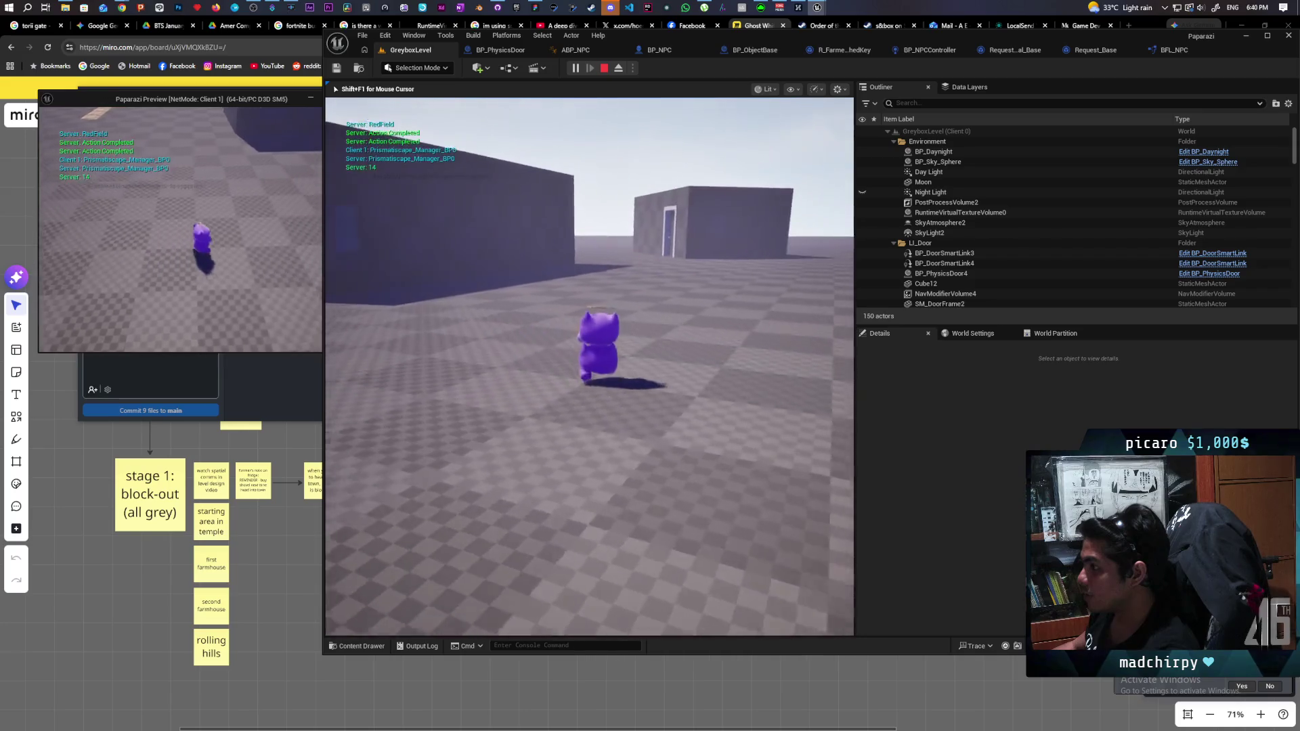
pyautogui.press('w')
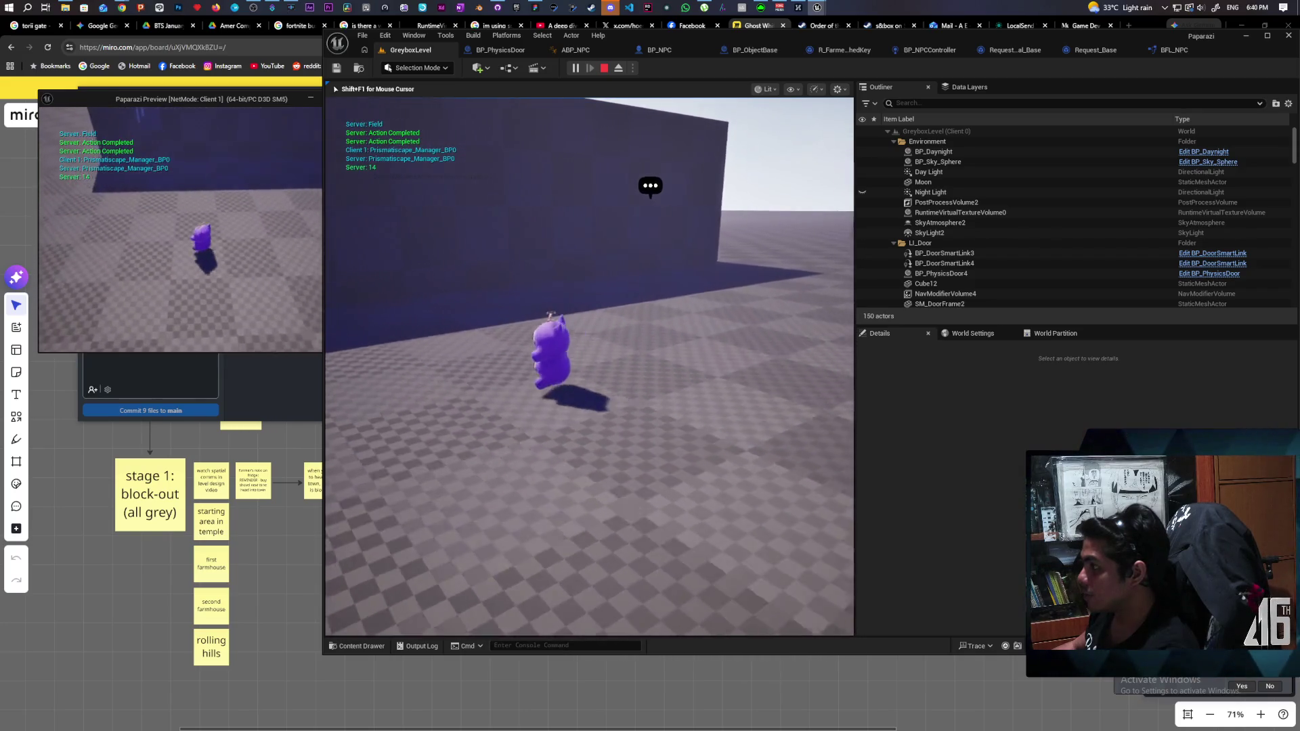
pyautogui.press('w')
# Move between editor focus and the game while walking up to the red NPC's doorway.
pyautogui.hotkey('shift', 'F1')
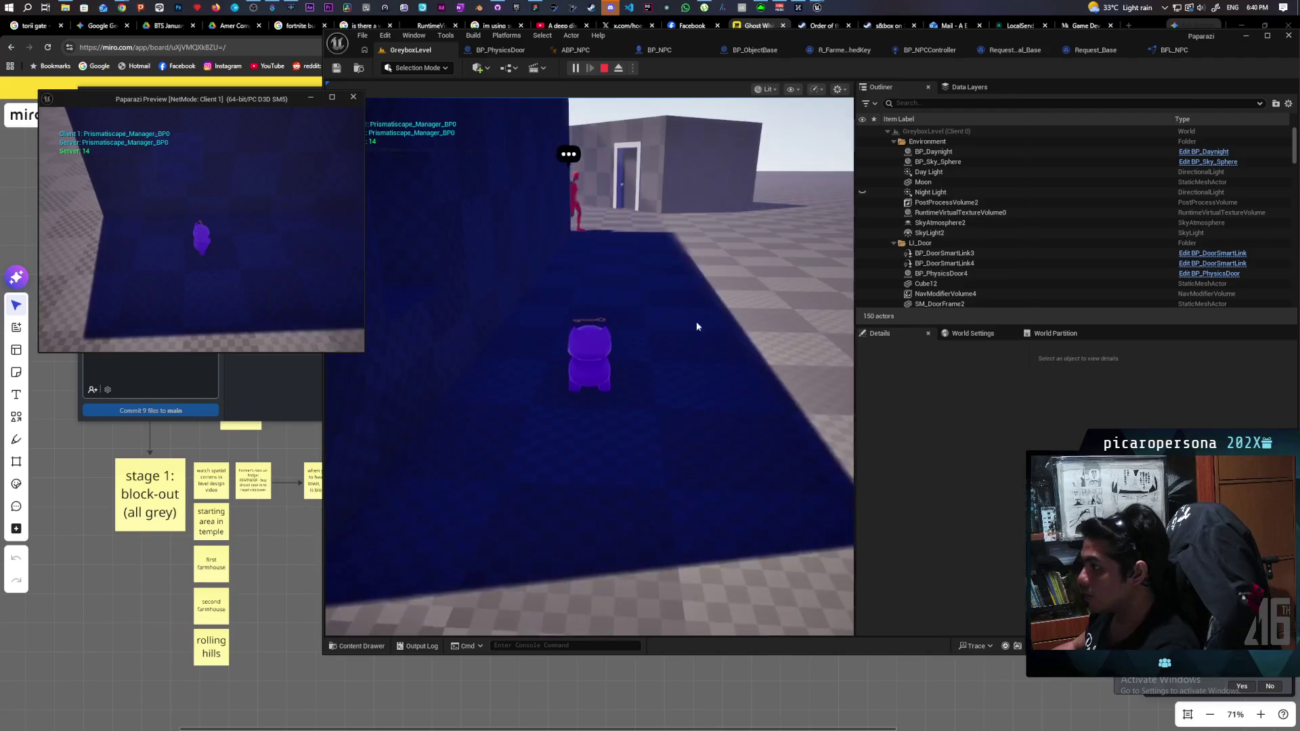
pyautogui.press('w')
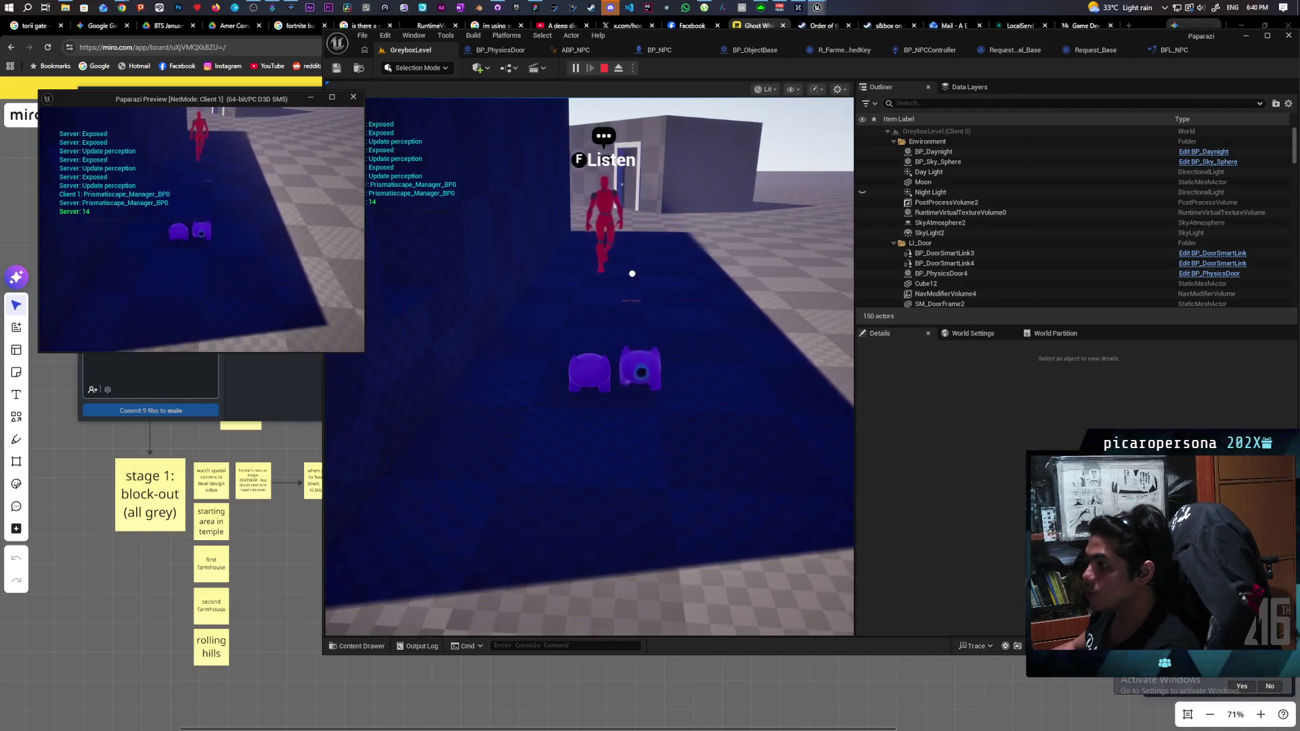
pyautogui.hotkey('alt', 'Tab')
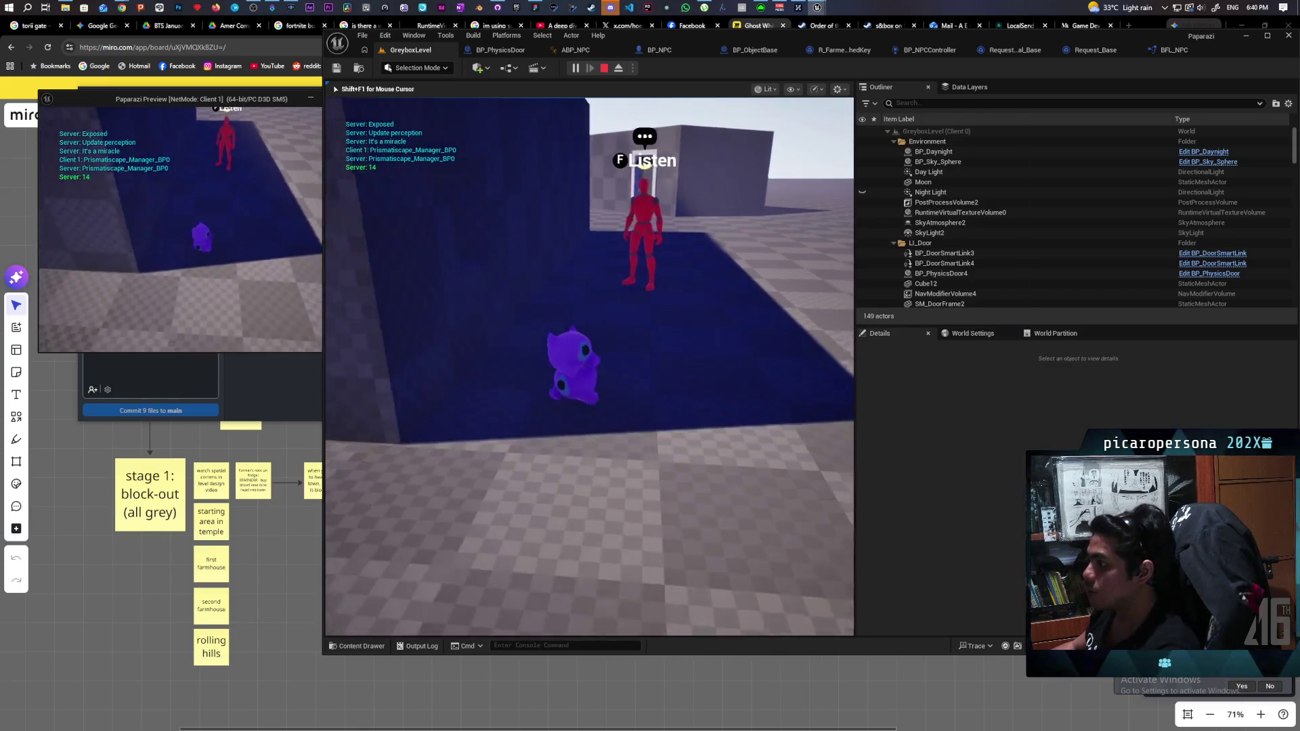
pyautogui.press('w')
pyautogui.press('w')
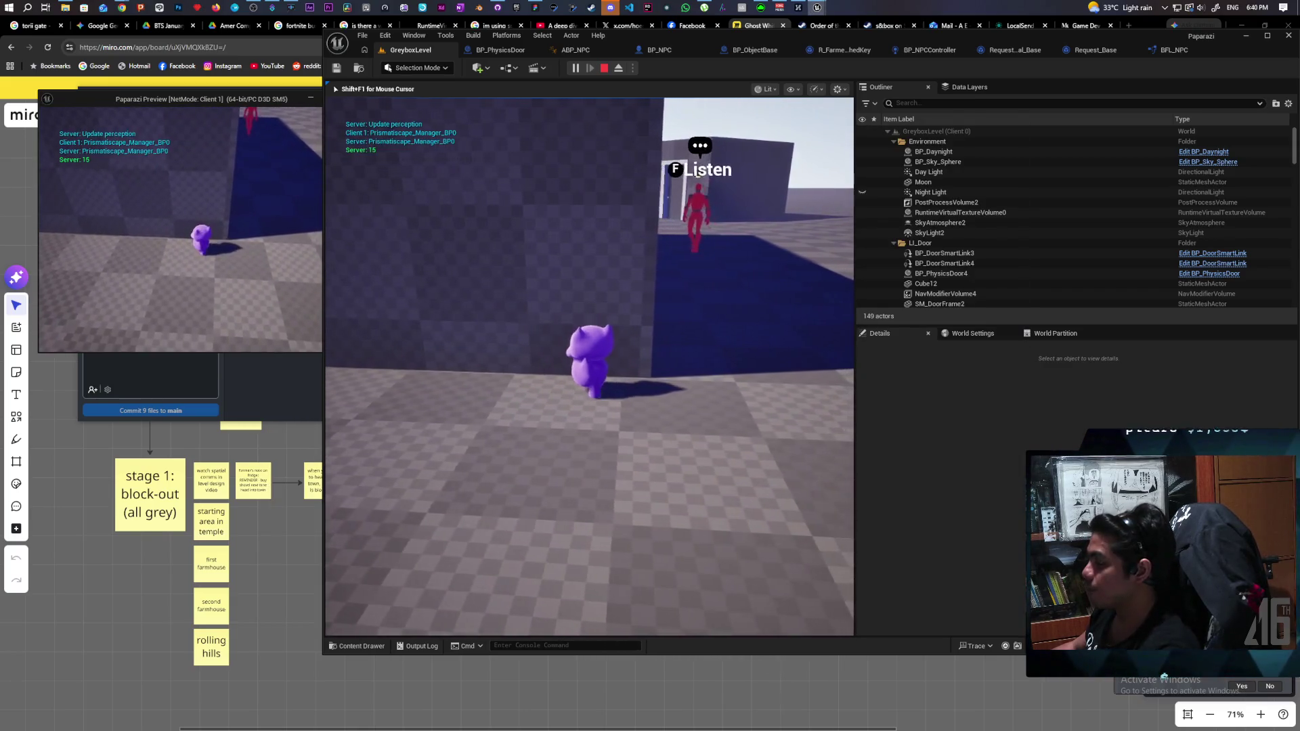
pyautogui.press('w')
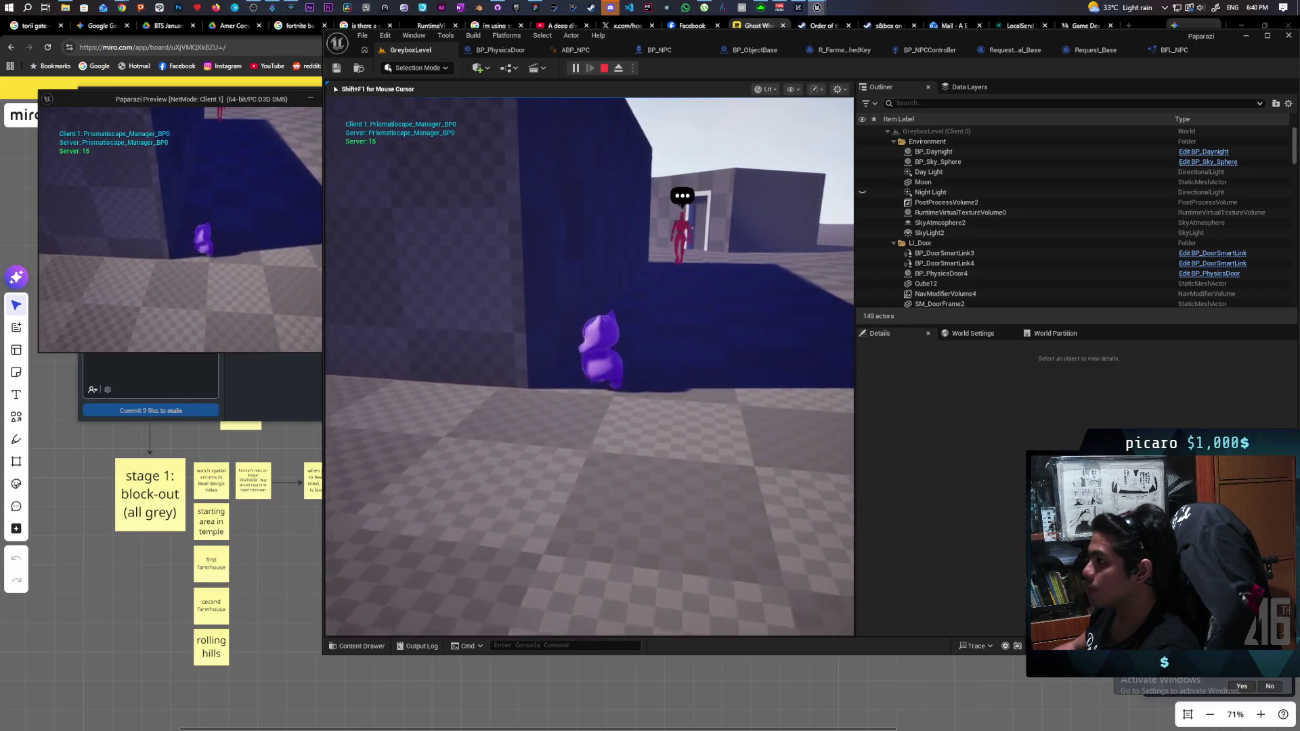
pyautogui.press('w')
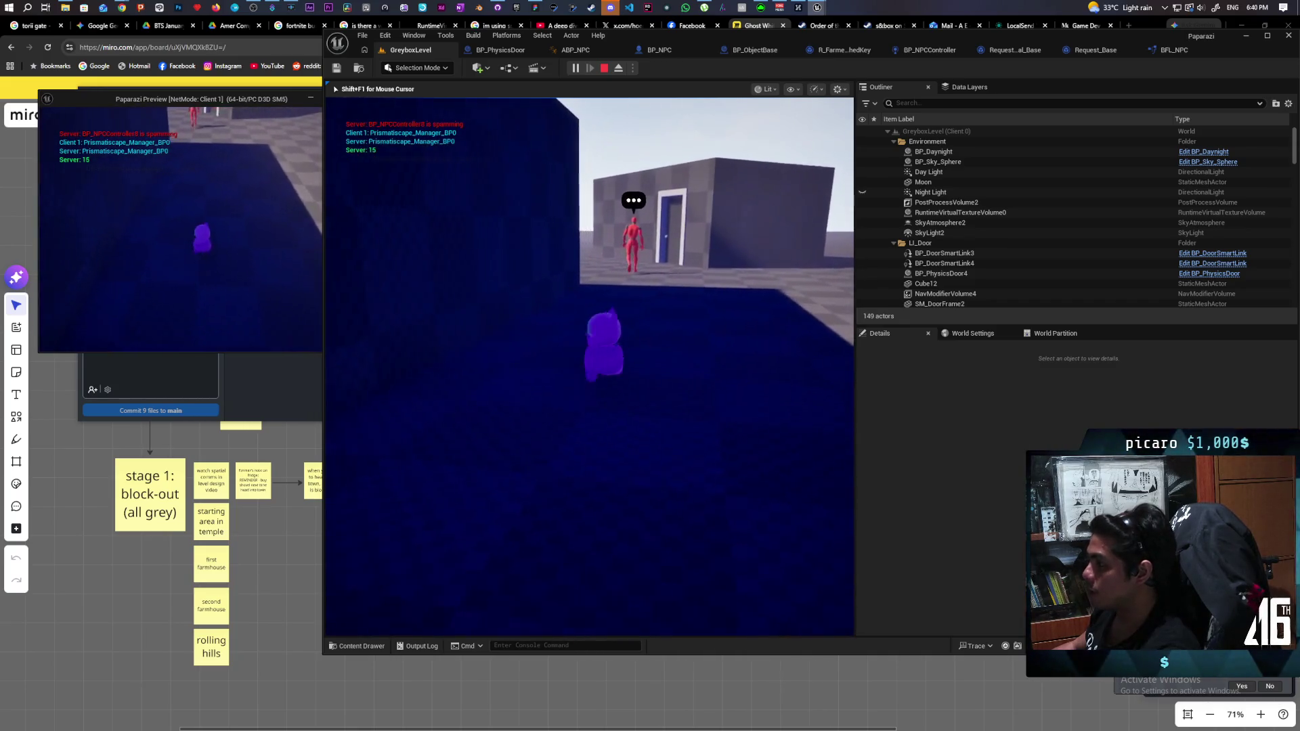
pyautogui.press('w')
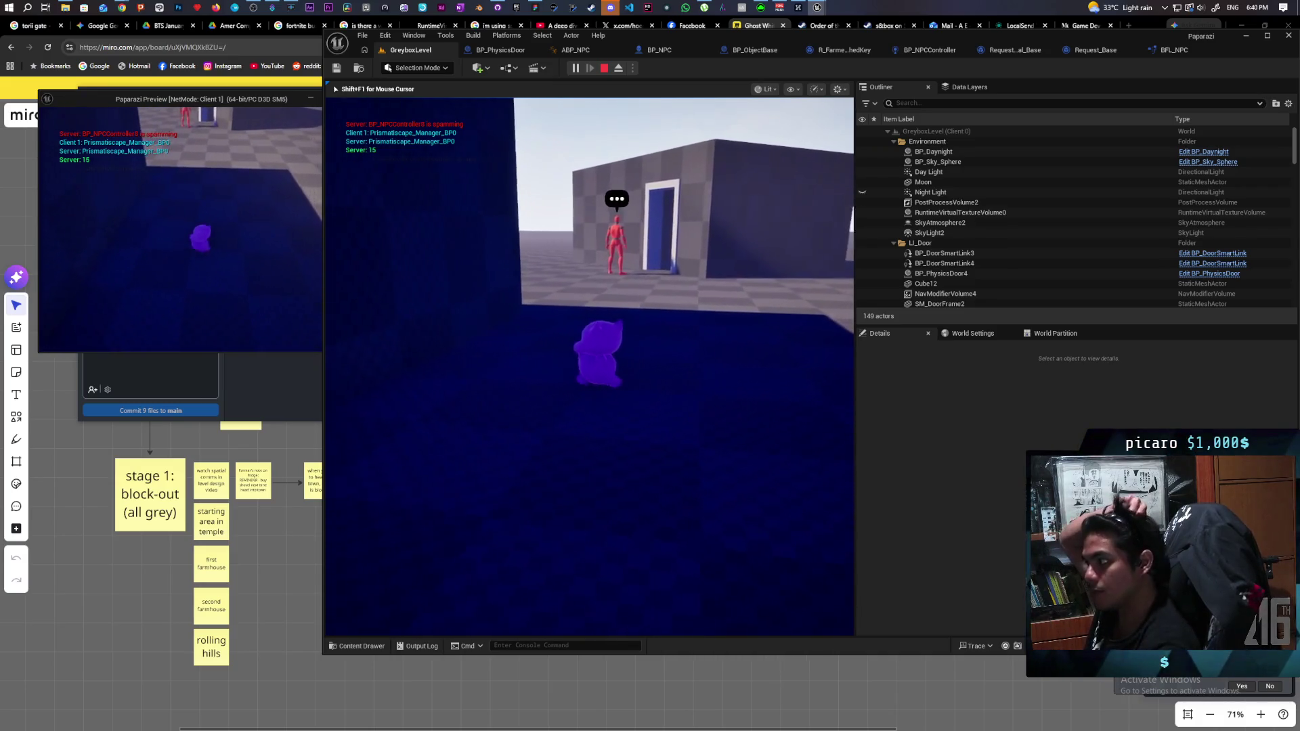
pyautogui.press('w')
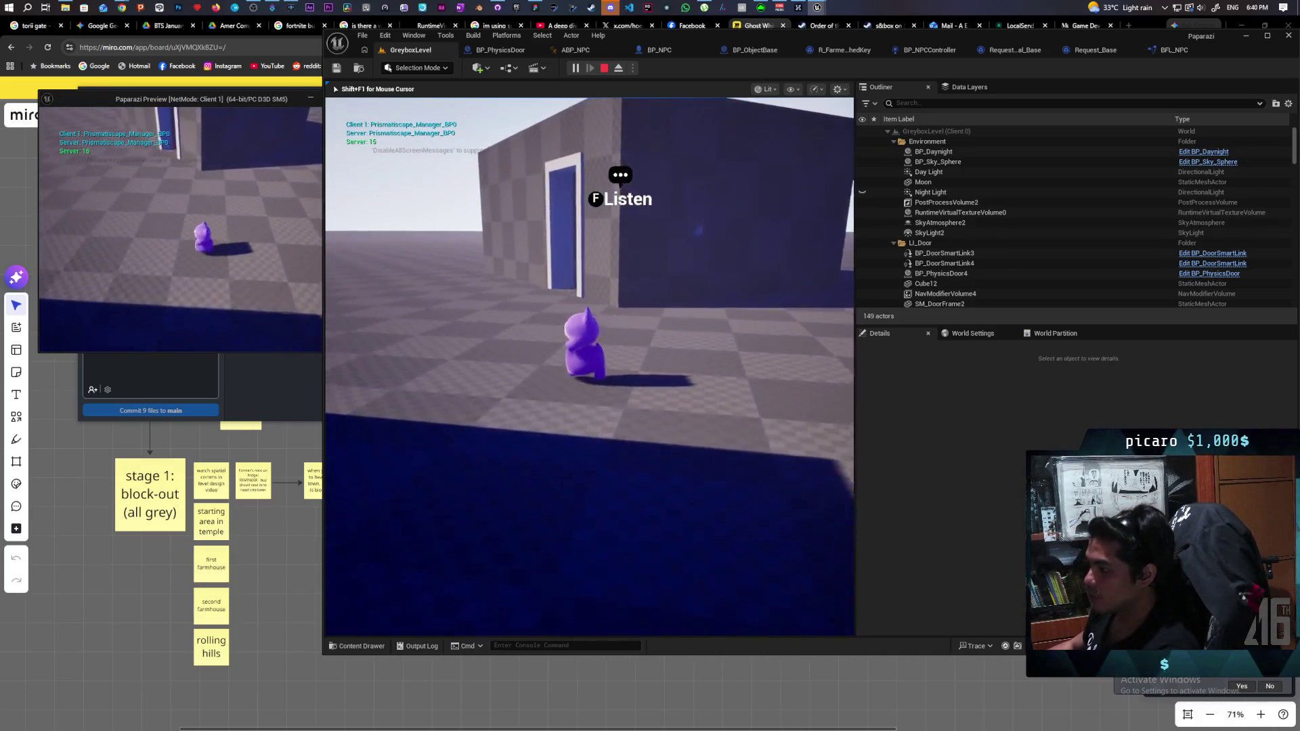
pyautogui.press('w')
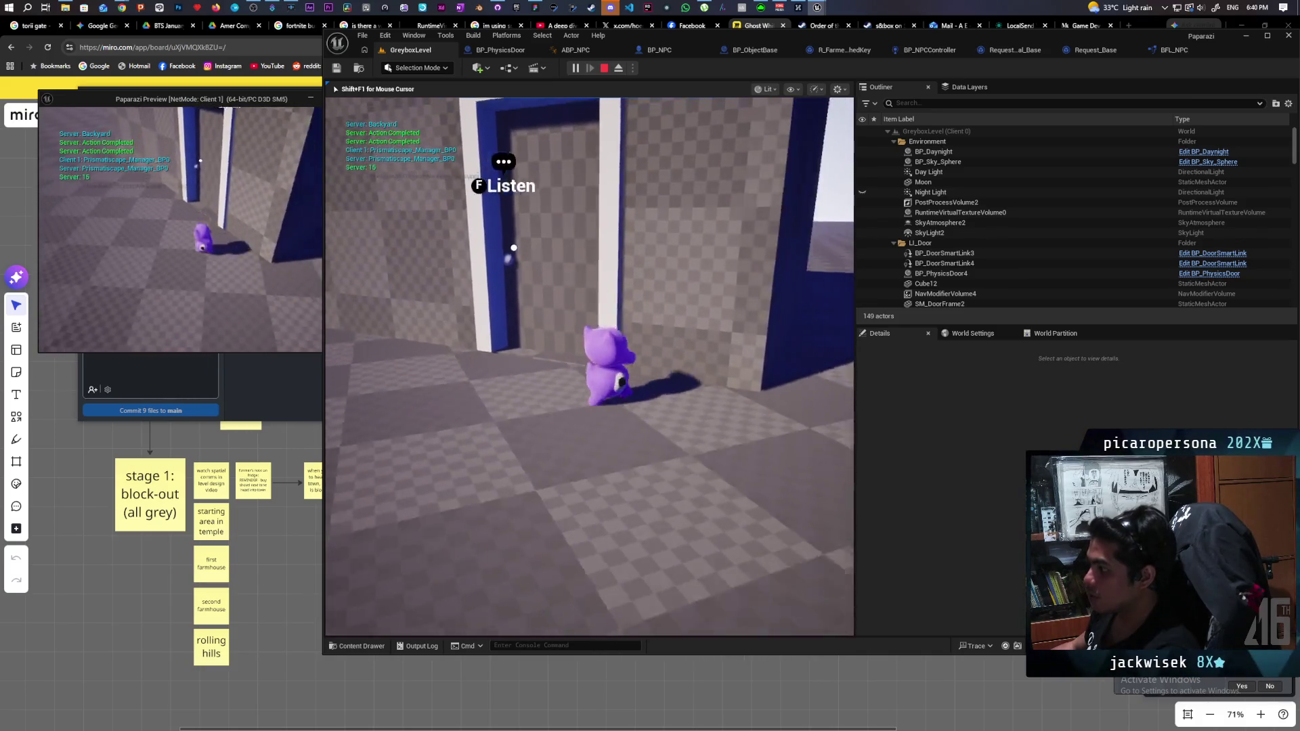
# Use the Listen action near the NPC, turn the client toward the doorway, then stop the playtest.
pyautogui.press('f')
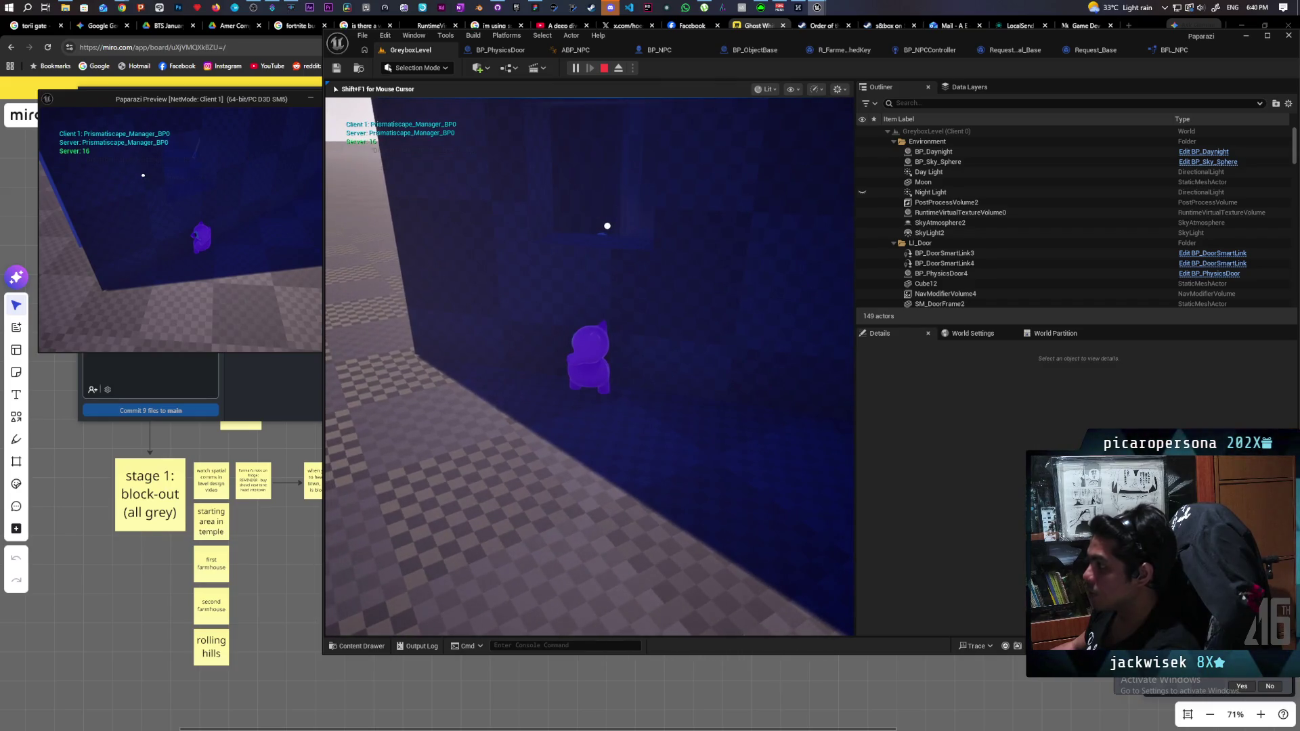
pyautogui.press('s')
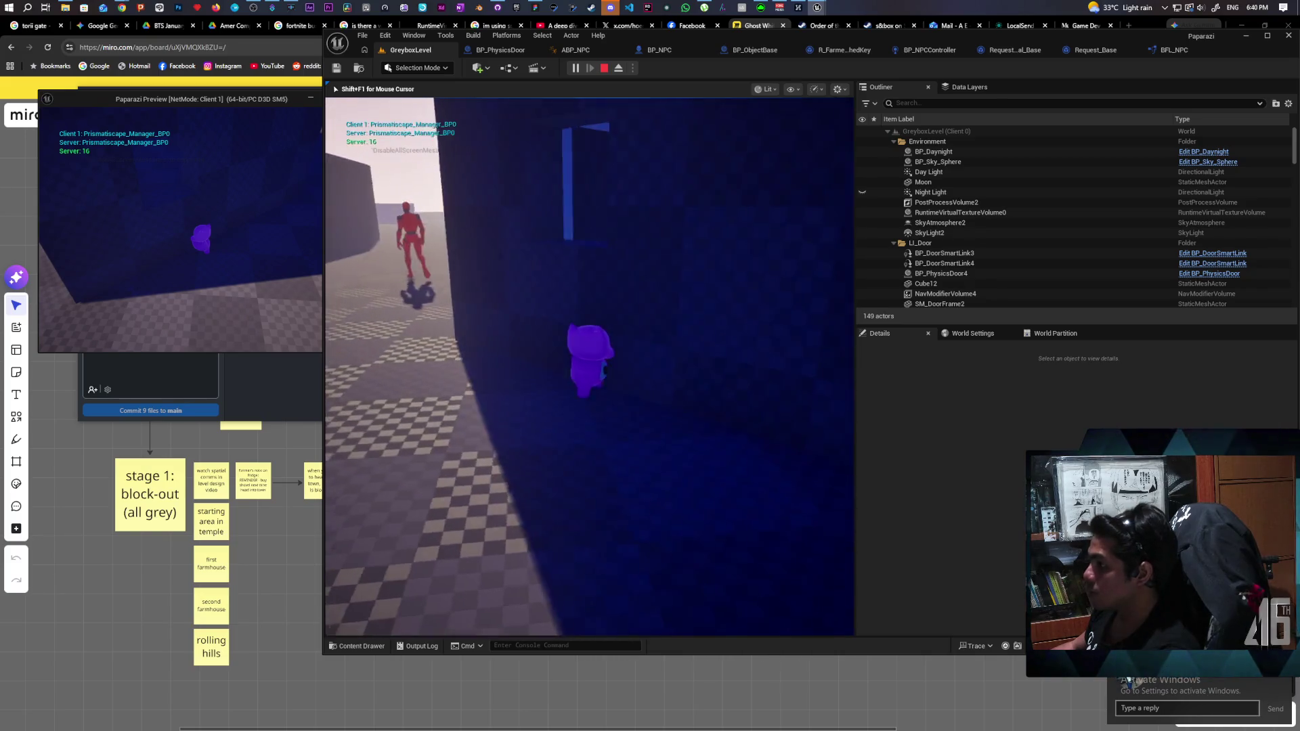
pyautogui.press('w')
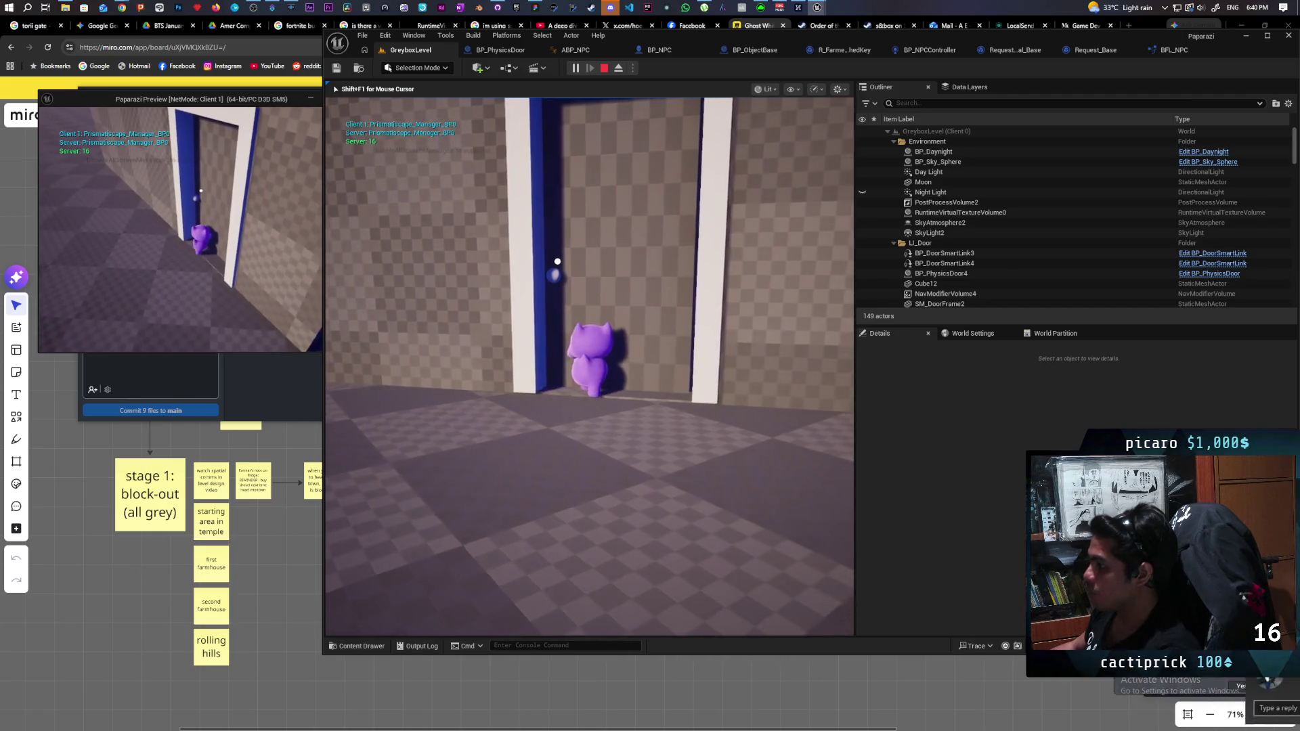
pyautogui.hotkey('alt', 'Tab')
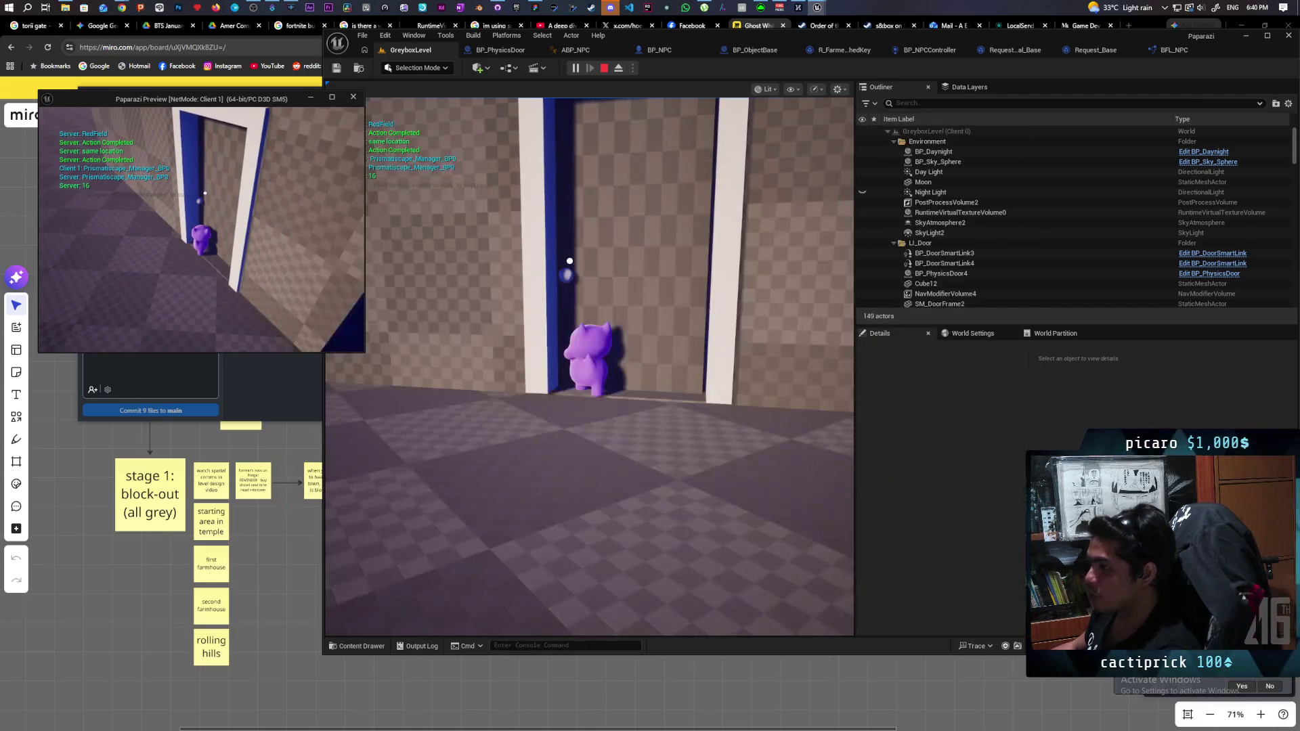
pyautogui.press('d')
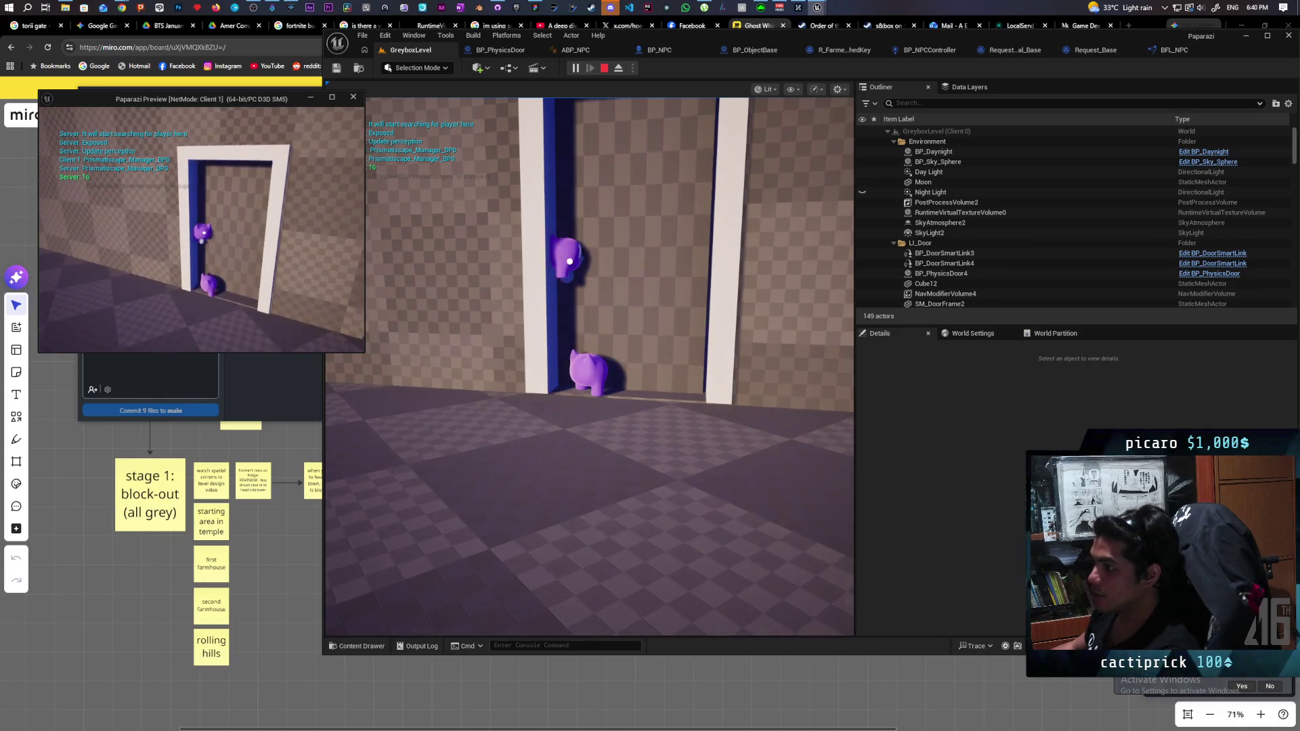
pyautogui.click(384, 139)
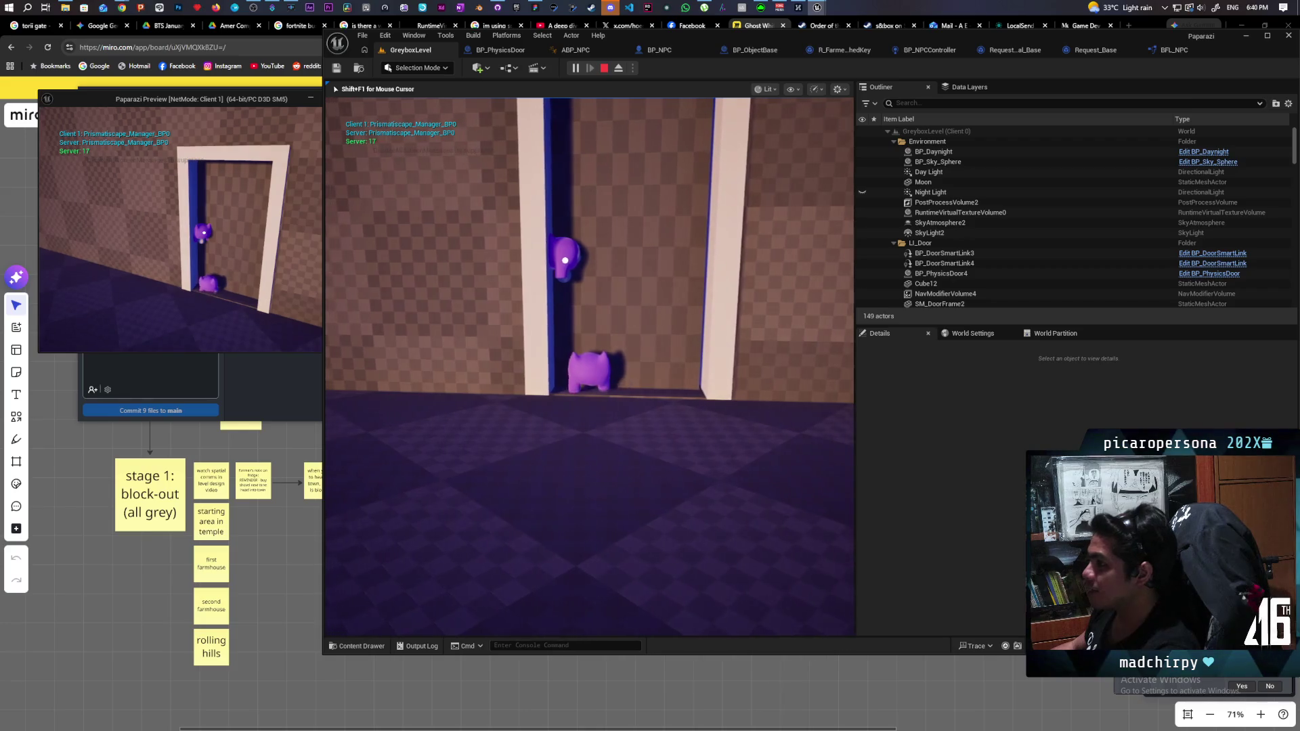
pyautogui.press('Escape')
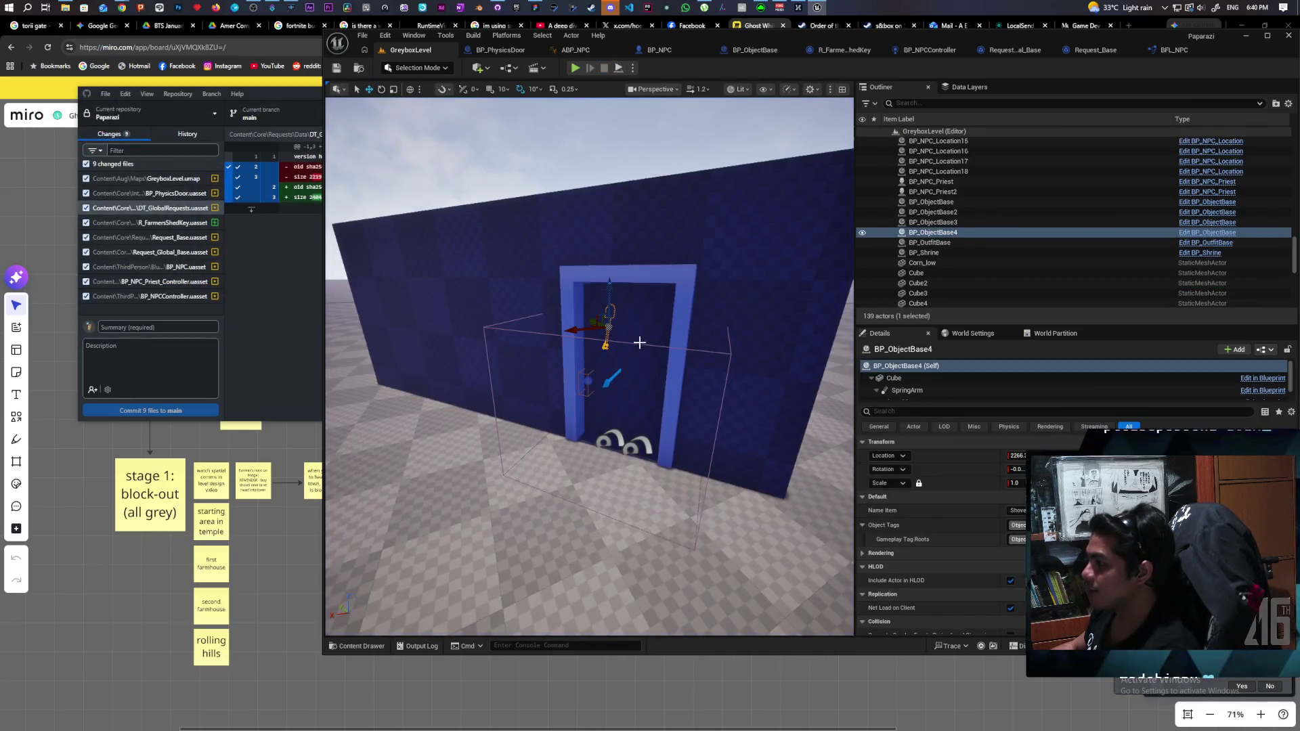
# Inspect BP_PhysicsDoor5 in the shed's doorframe from several angles, then relaunch the multiplayer playtest.
pyautogui.click(630, 359)
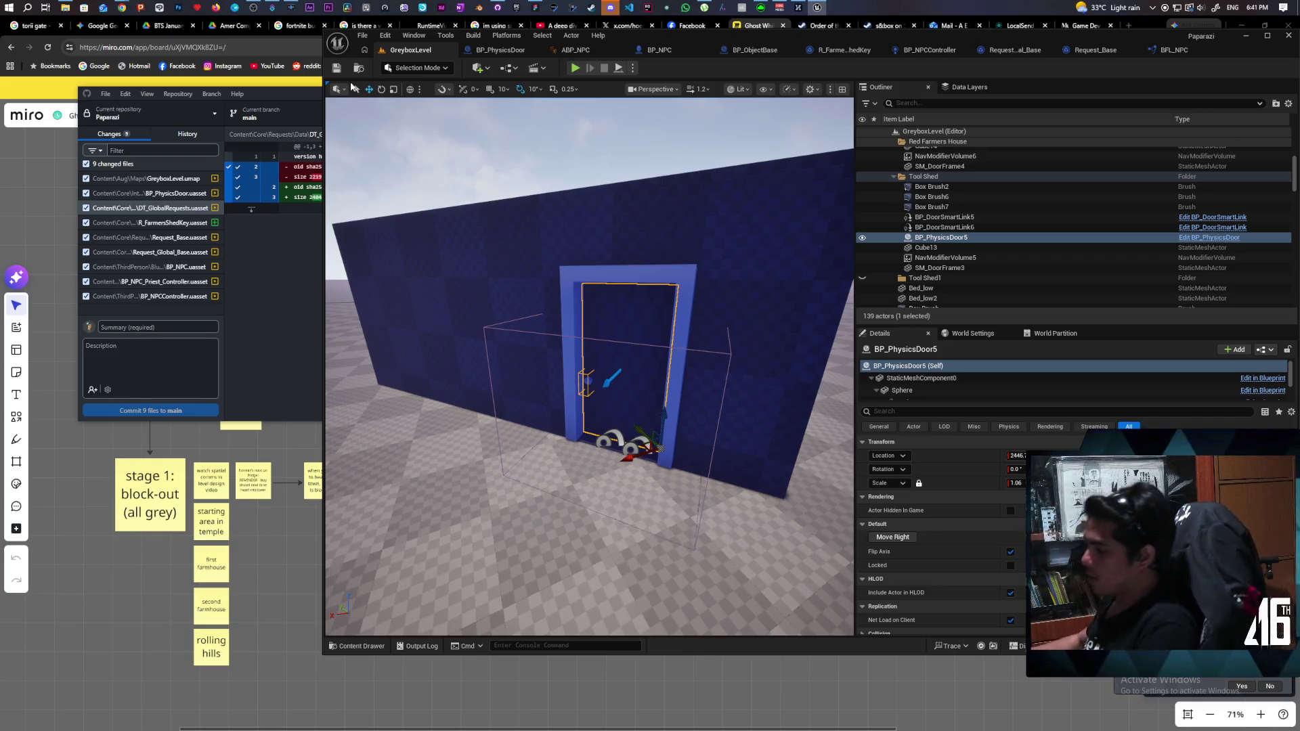
pyautogui.moveTo(655, 280)
pyautogui.mouseDown()
pyautogui.moveTo(650, 291)
pyautogui.moveTo(704, 291)
pyautogui.moveTo(650, 258)
pyautogui.mouseUp()
pyautogui.press('f')
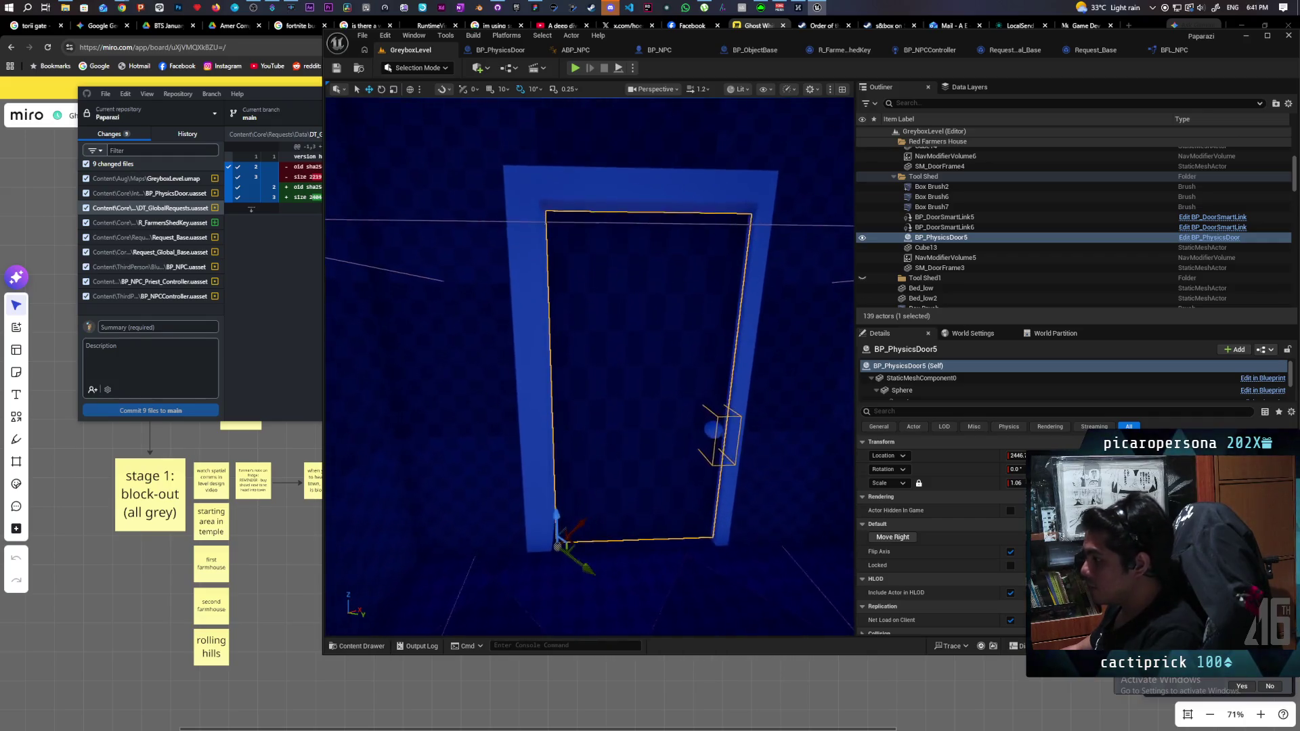
pyautogui.moveTo(590, 365); pyautogui.dragTo(525, 365)
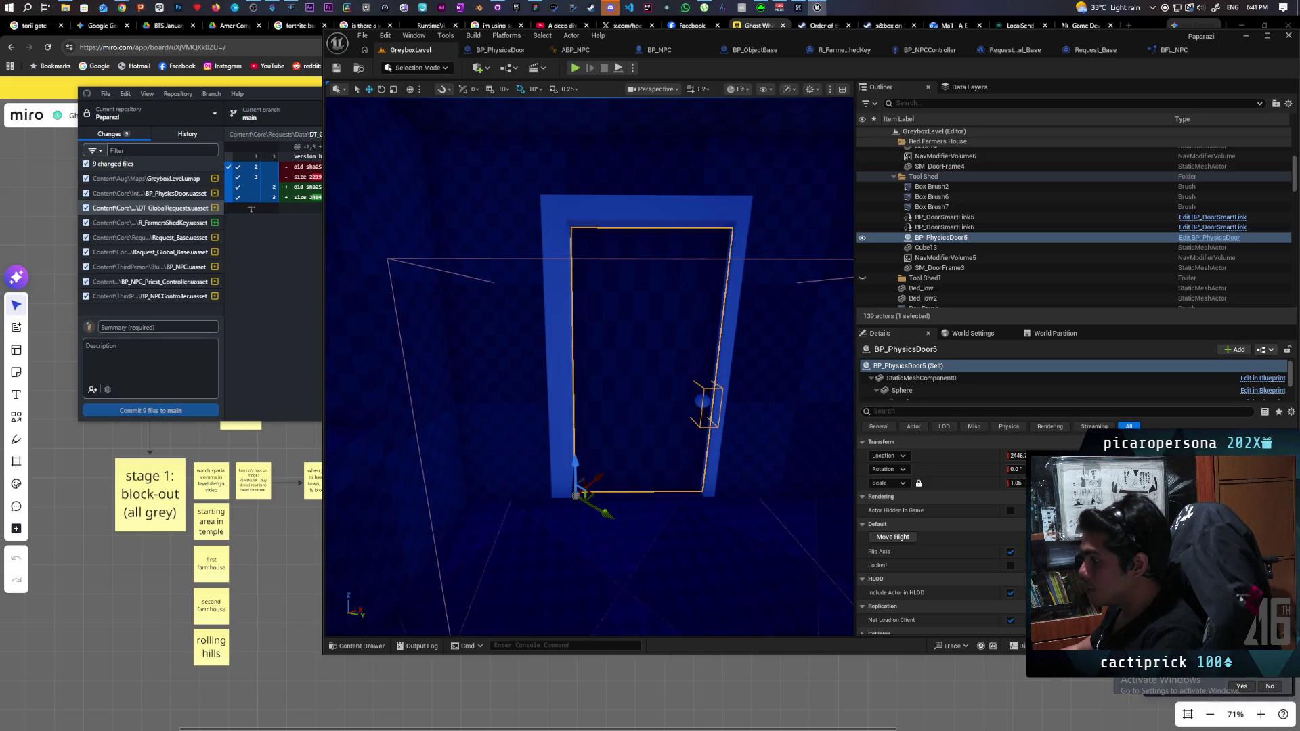
pyautogui.moveTo(525, 365); pyautogui.dragTo(576, 366)
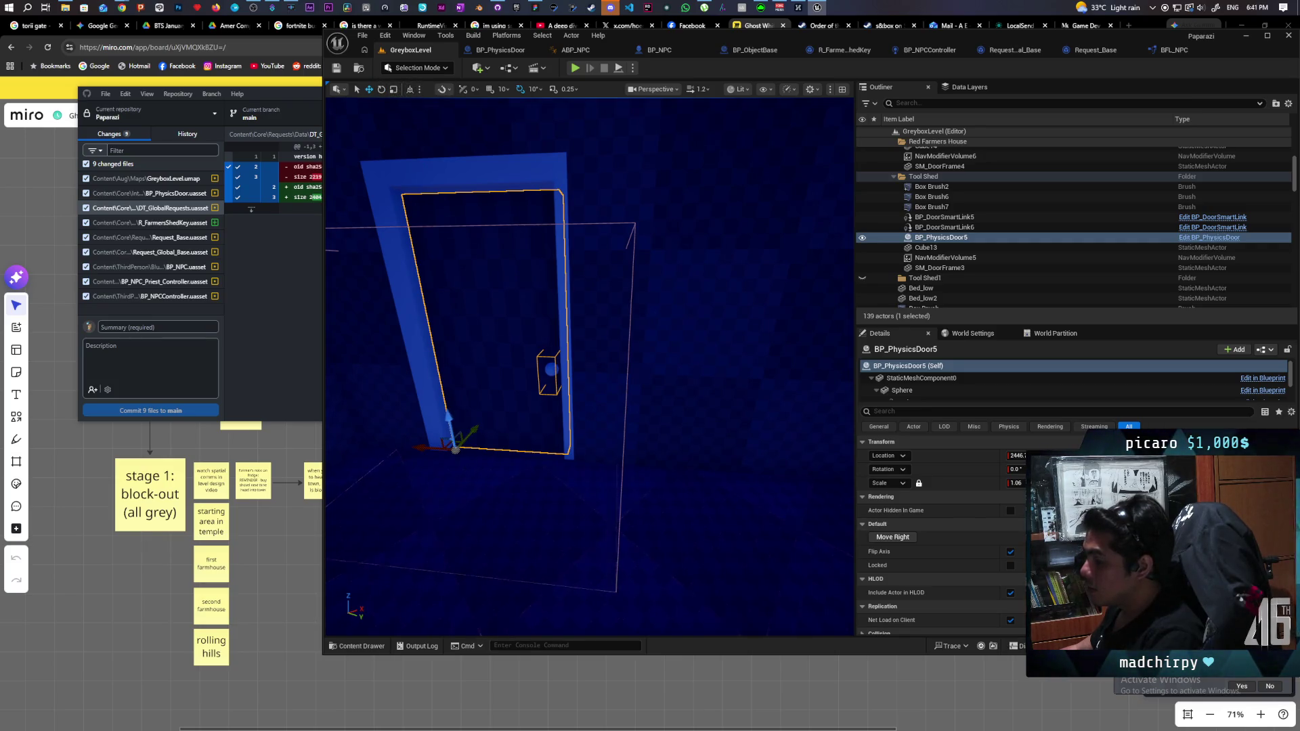
pyautogui.moveTo(645, 345)
pyautogui.mouseDown()
pyautogui.moveTo(596, 359)
pyautogui.moveTo(596, 346)
pyautogui.moveTo(596, 369)
pyautogui.mouseUp()
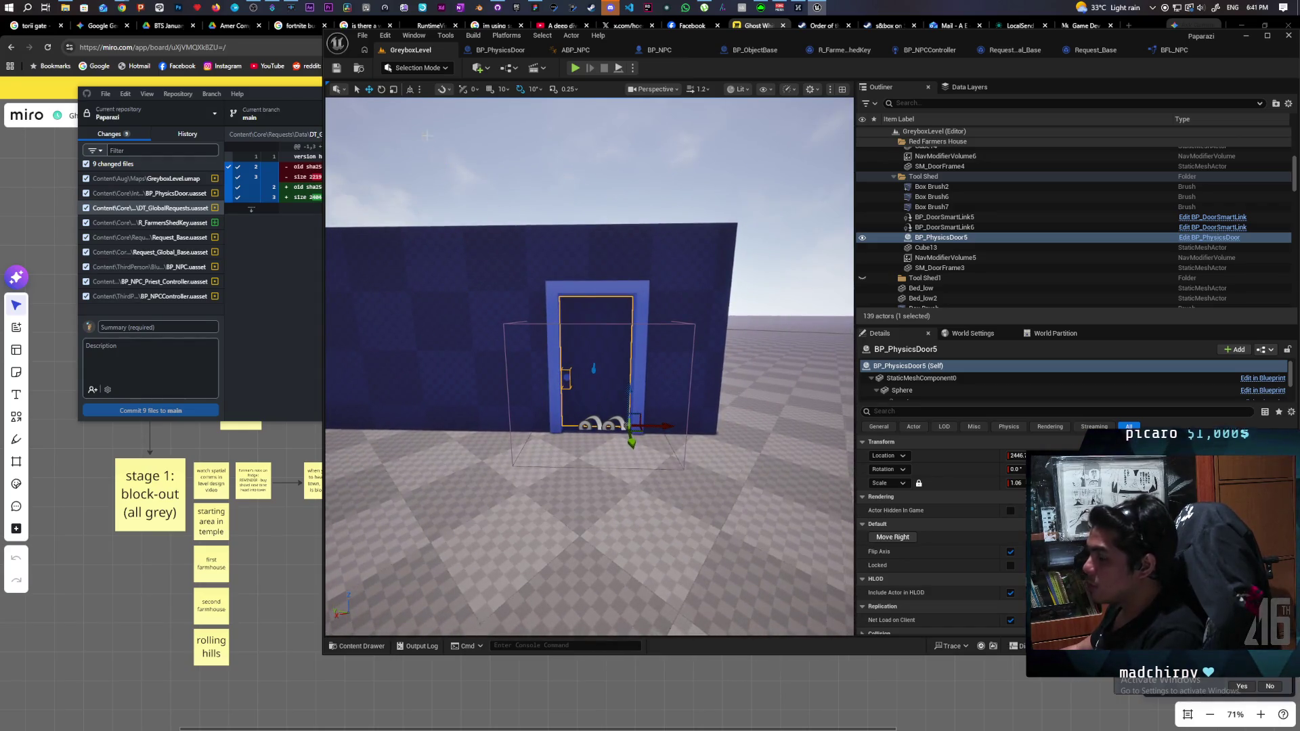
pyautogui.moveTo(611, 296)
pyautogui.mouseDown()
pyautogui.moveTo(650, 301)
pyautogui.moveTo(652, 271)
pyautogui.moveTo(610, 284)
pyautogui.moveTo(610, 325)
pyautogui.mouseUp()
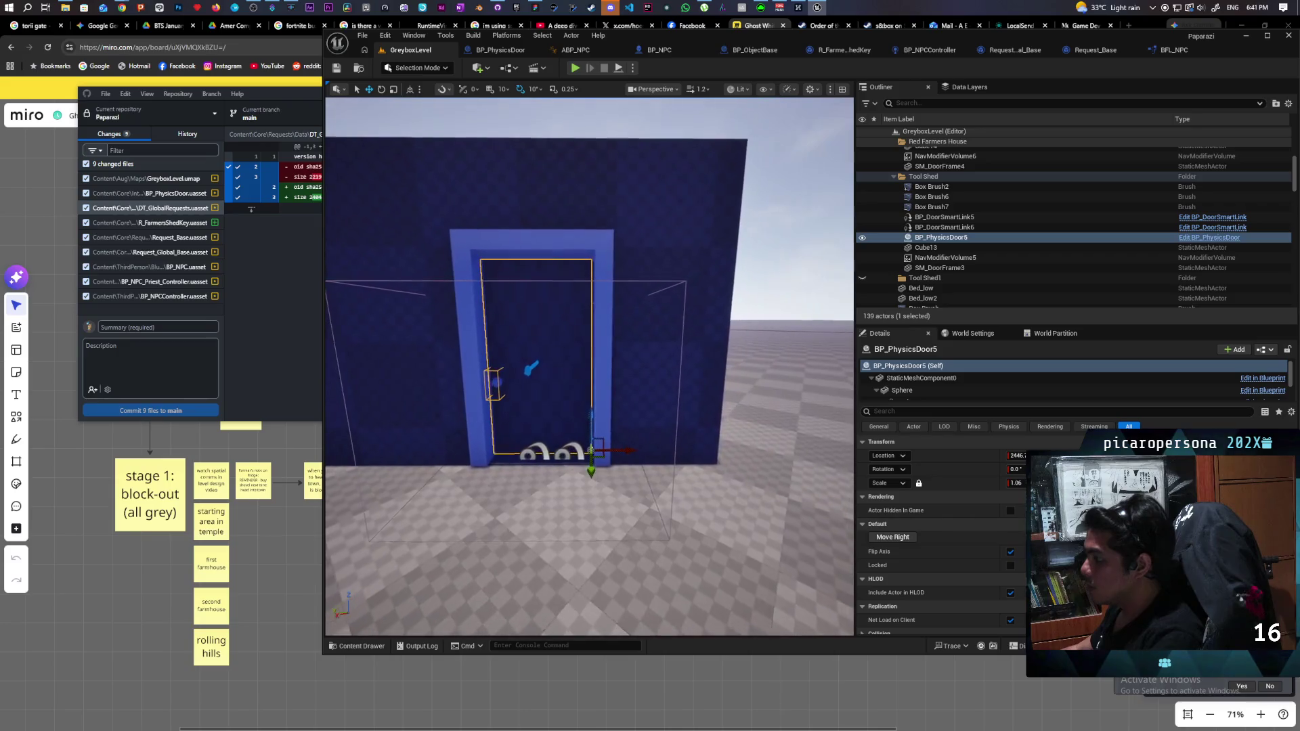
pyautogui.moveTo(756, 528)
pyautogui.mouseDown()
pyautogui.moveTo(731, 501)
pyautogui.moveTo(769, 518)
pyautogui.mouseUp()
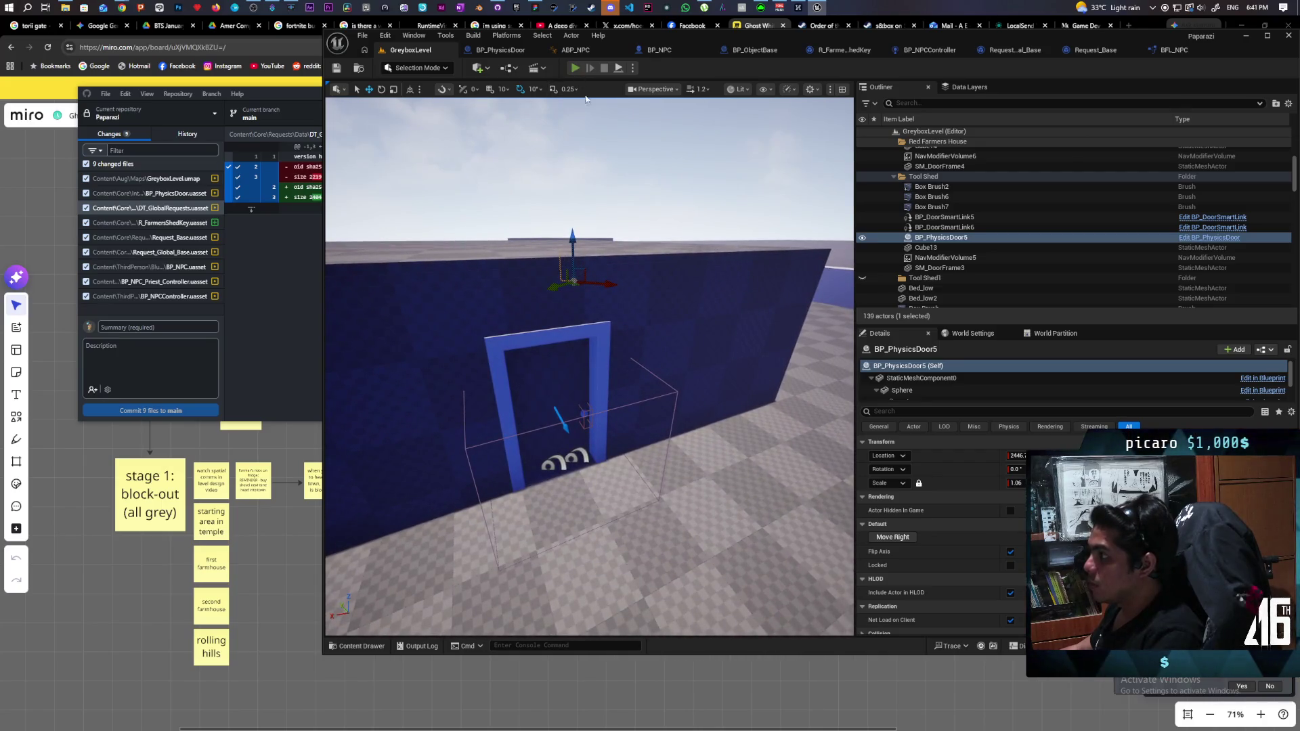
pyautogui.click(575, 67)
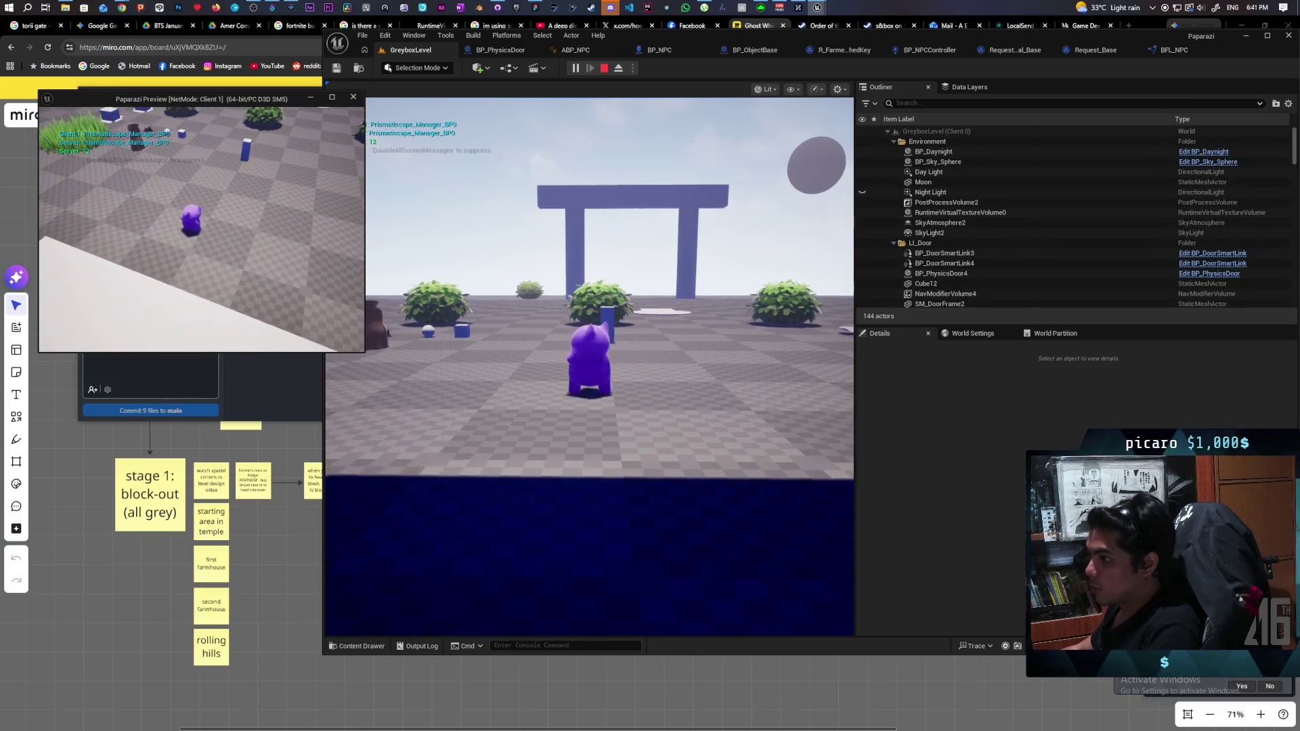
# Walk and jump the character across the farm and through the shed doorway.
pyautogui.press('w')
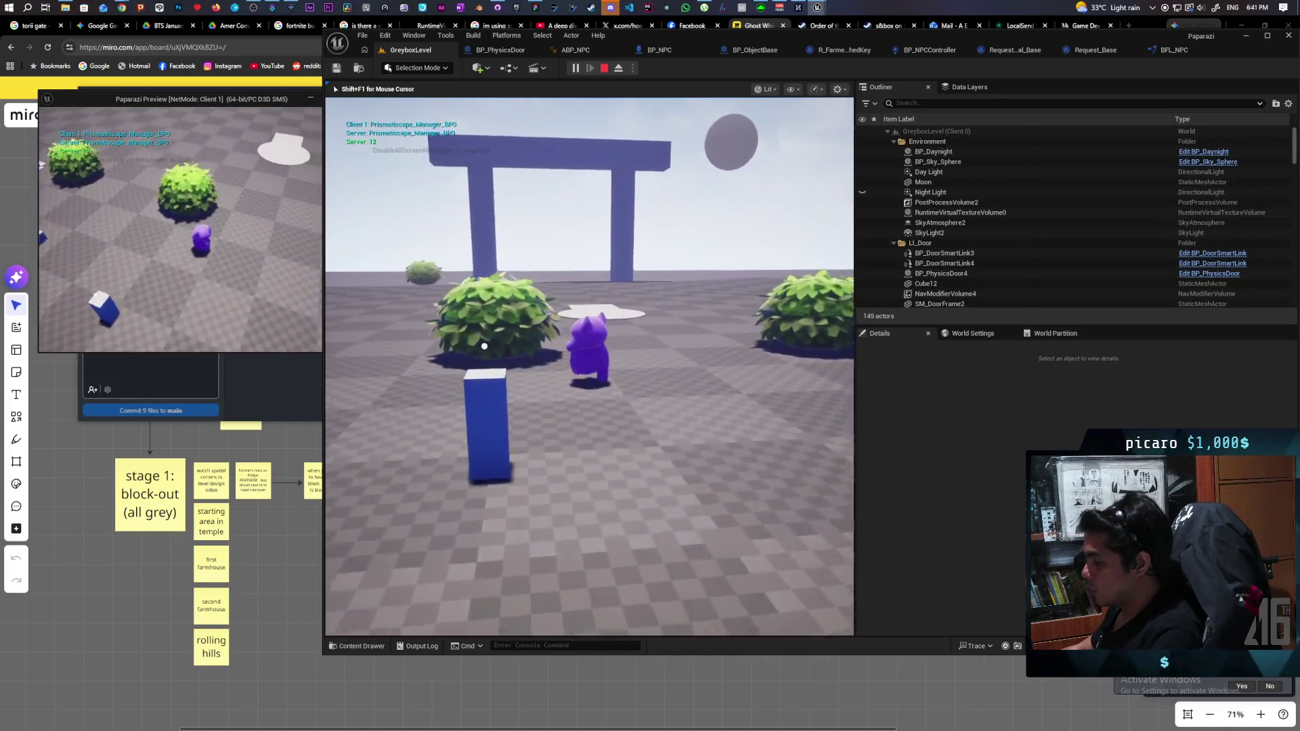
pyautogui.press('space')
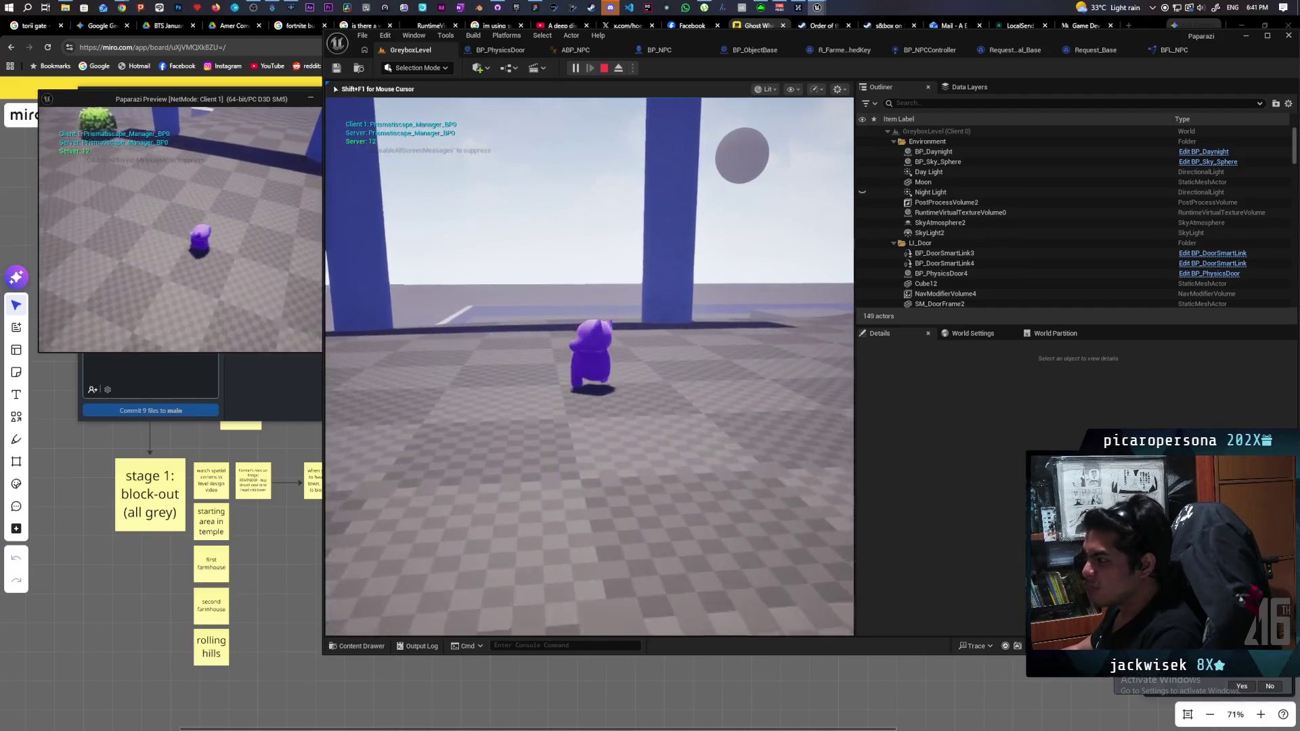
pyautogui.press('w')
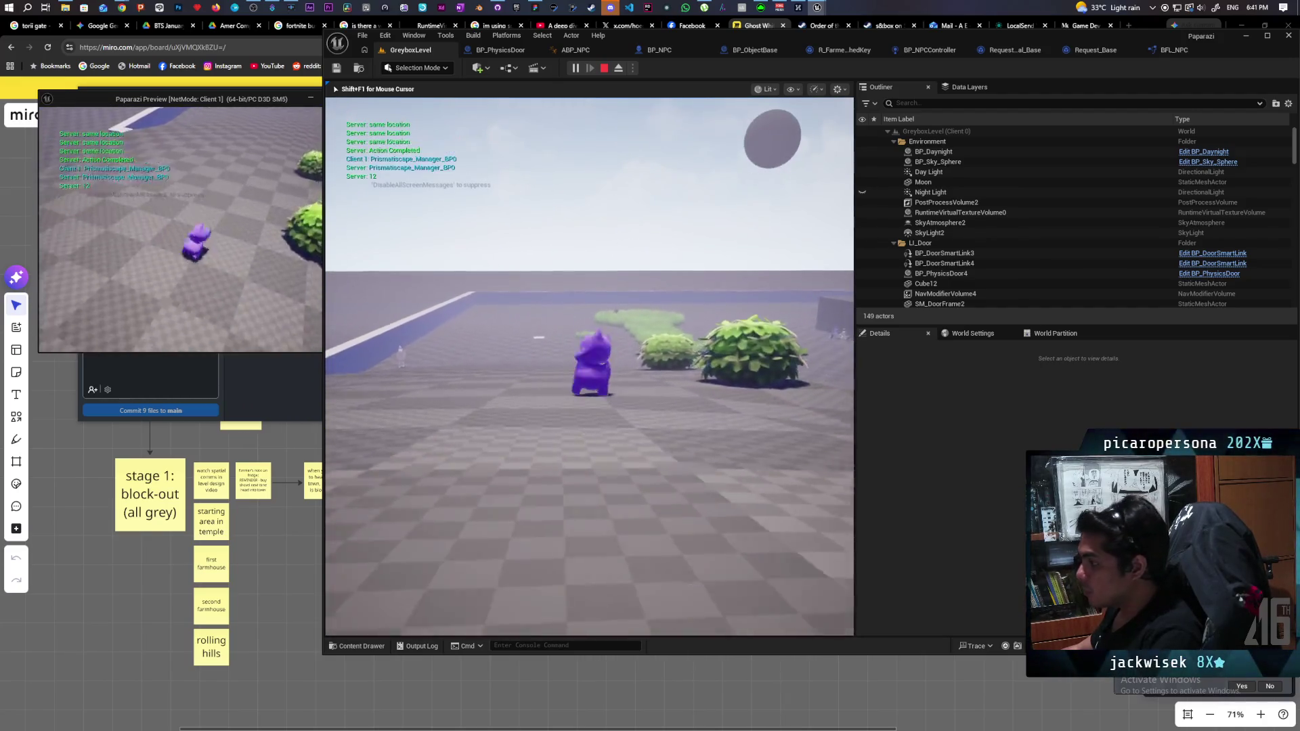
pyautogui.press('w')
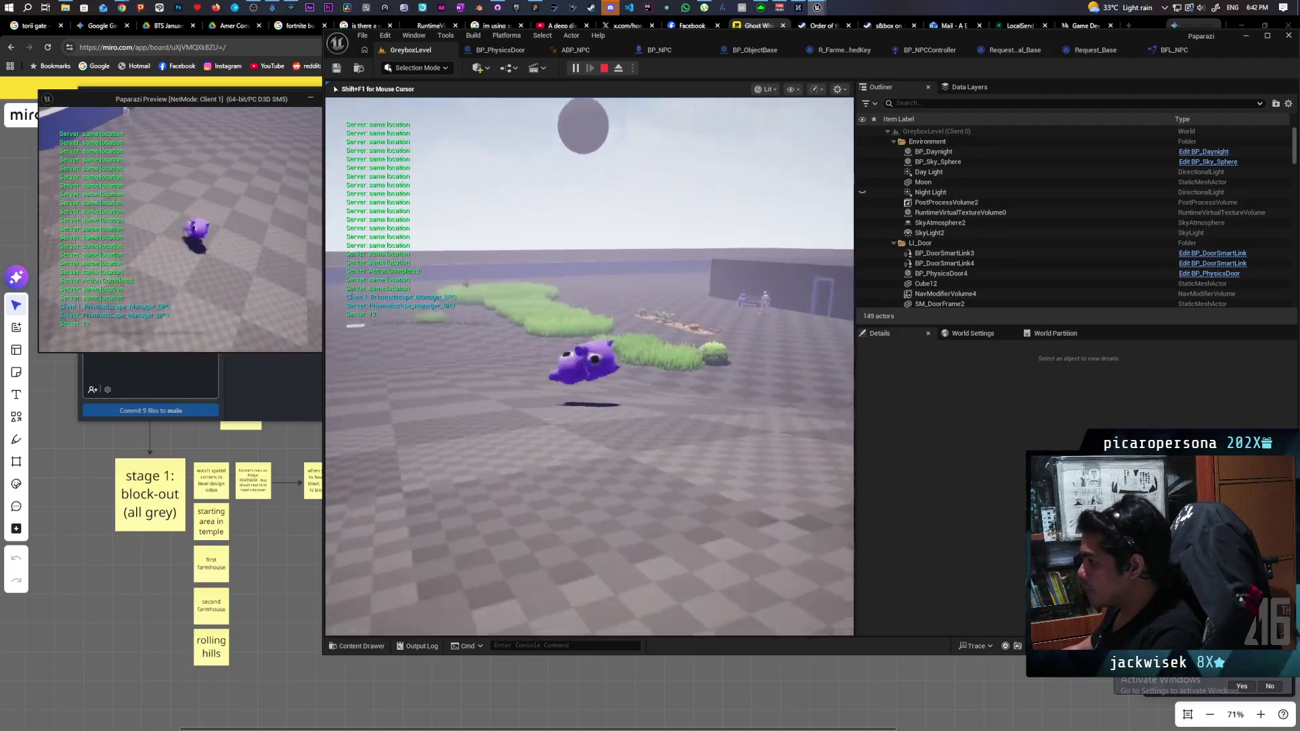
pyautogui.press('w')
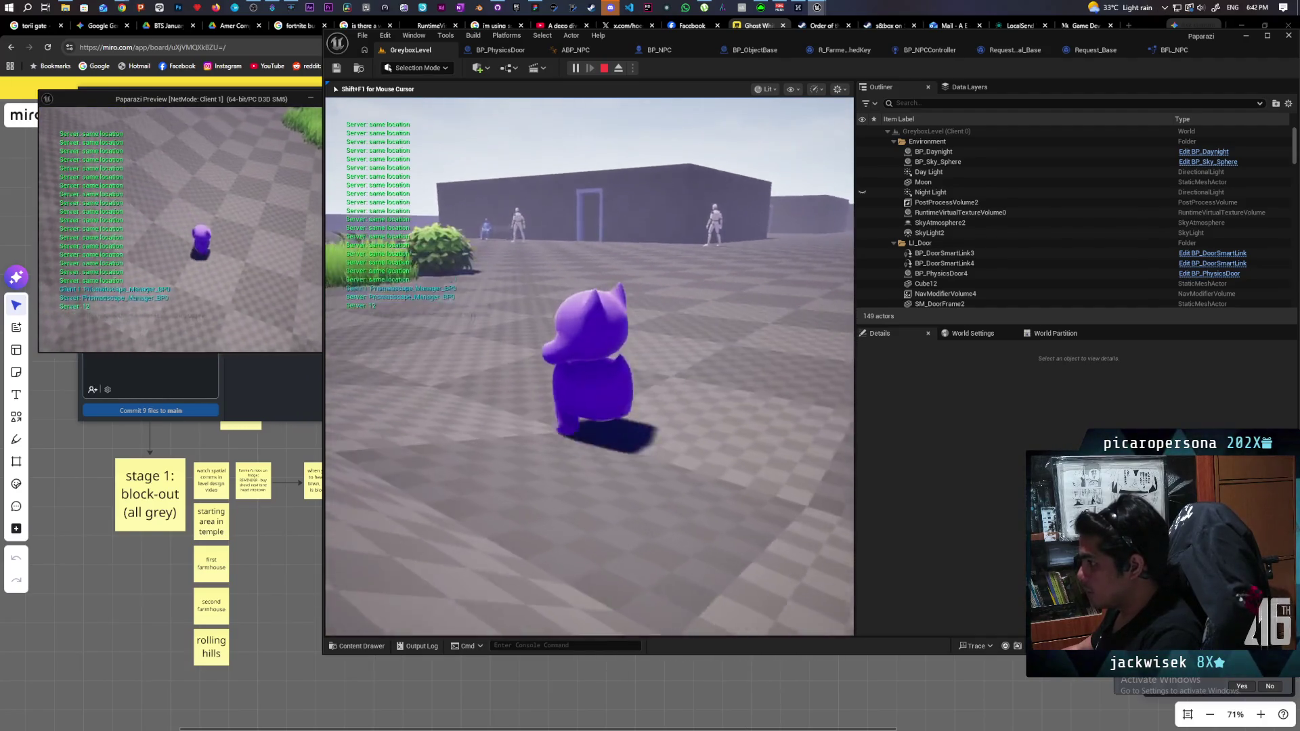
pyautogui.press('w')
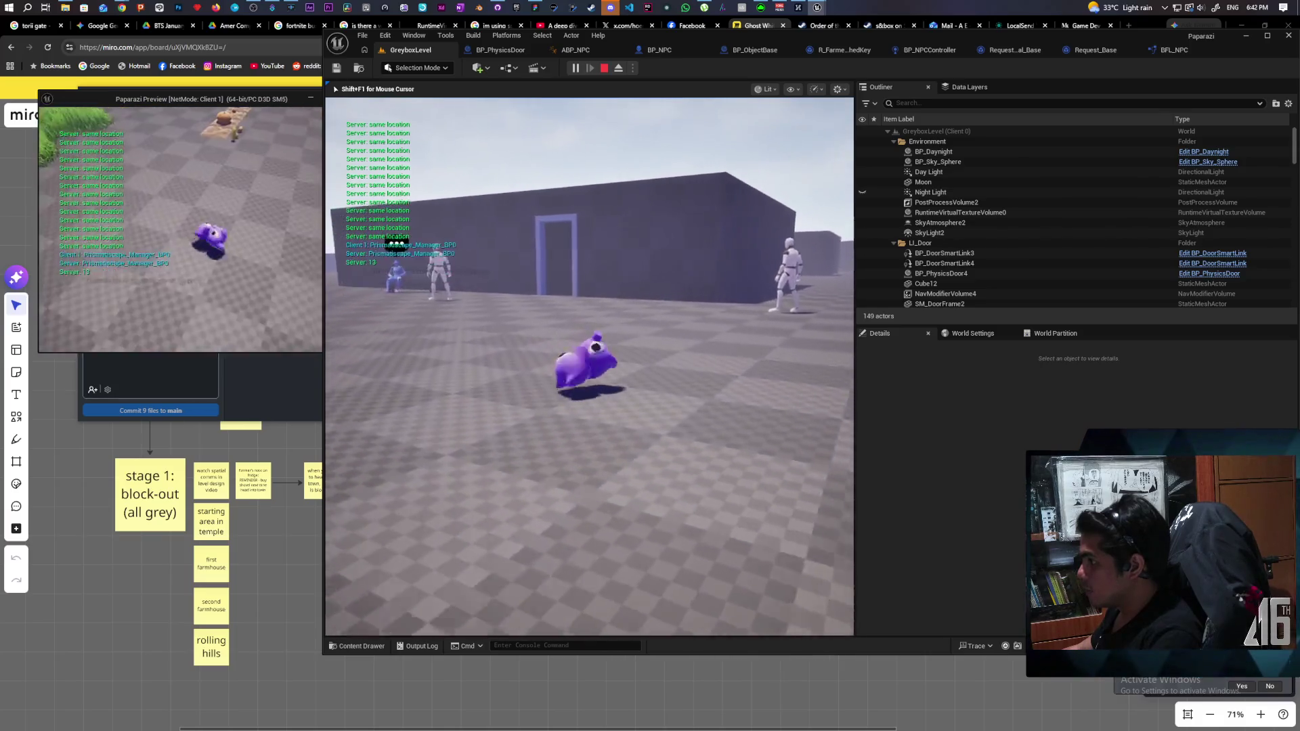
pyautogui.press('w')
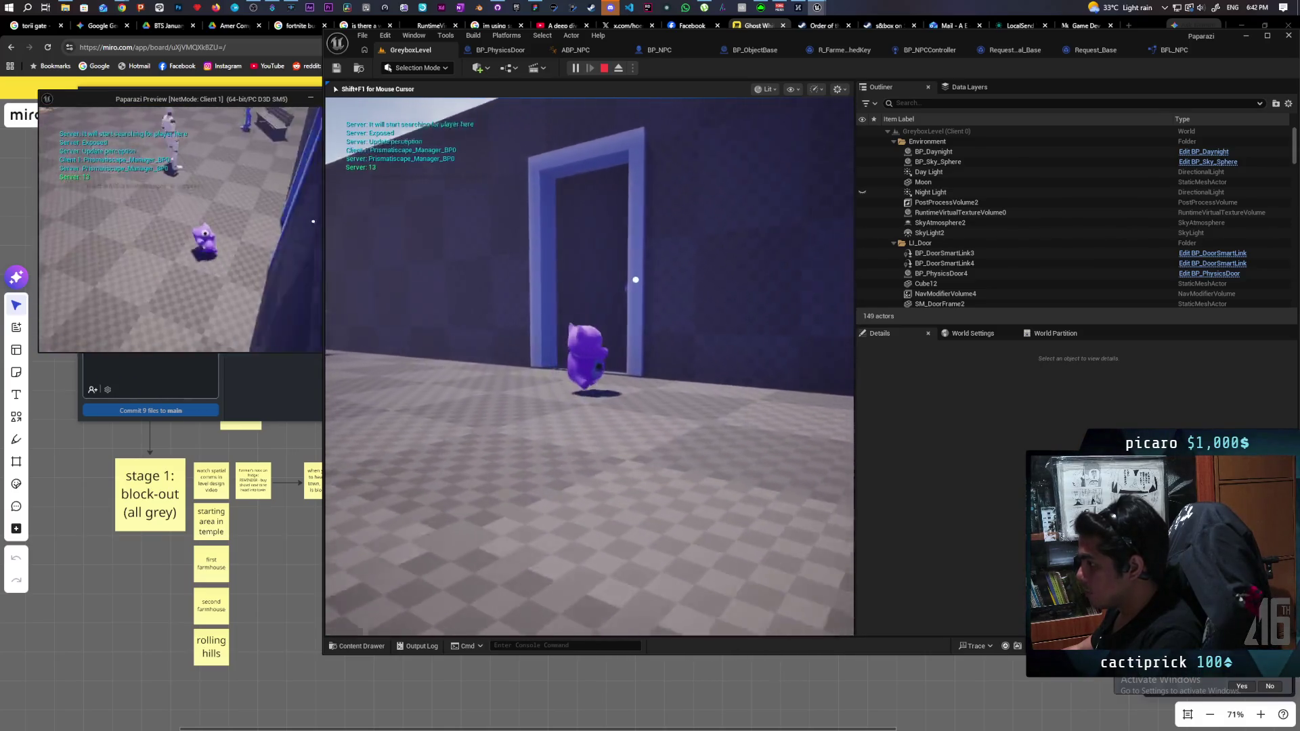
pyautogui.press('d')
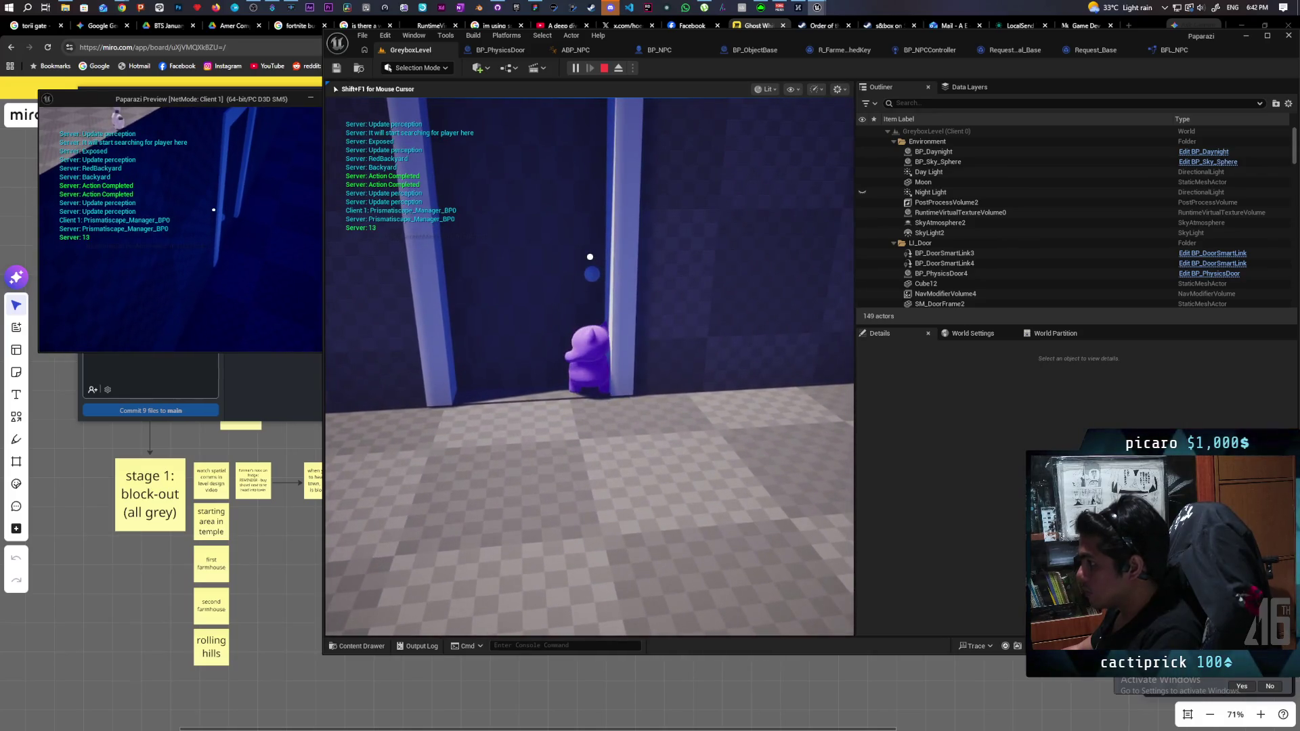
# Switch between the editor and client preview windows, moving into the dark shed beside the purple NPC.
pyautogui.hotkey('shift', 'F1')
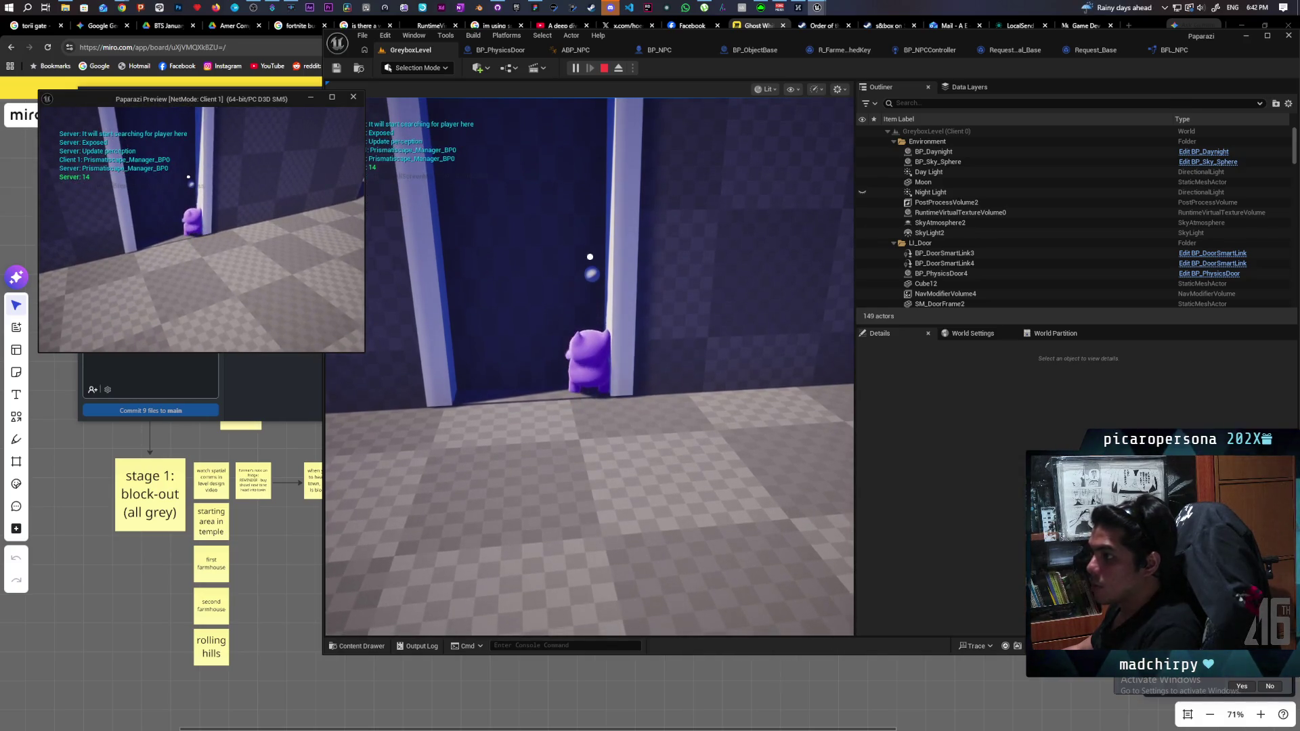
pyautogui.hotkey('alt', 'Tab')
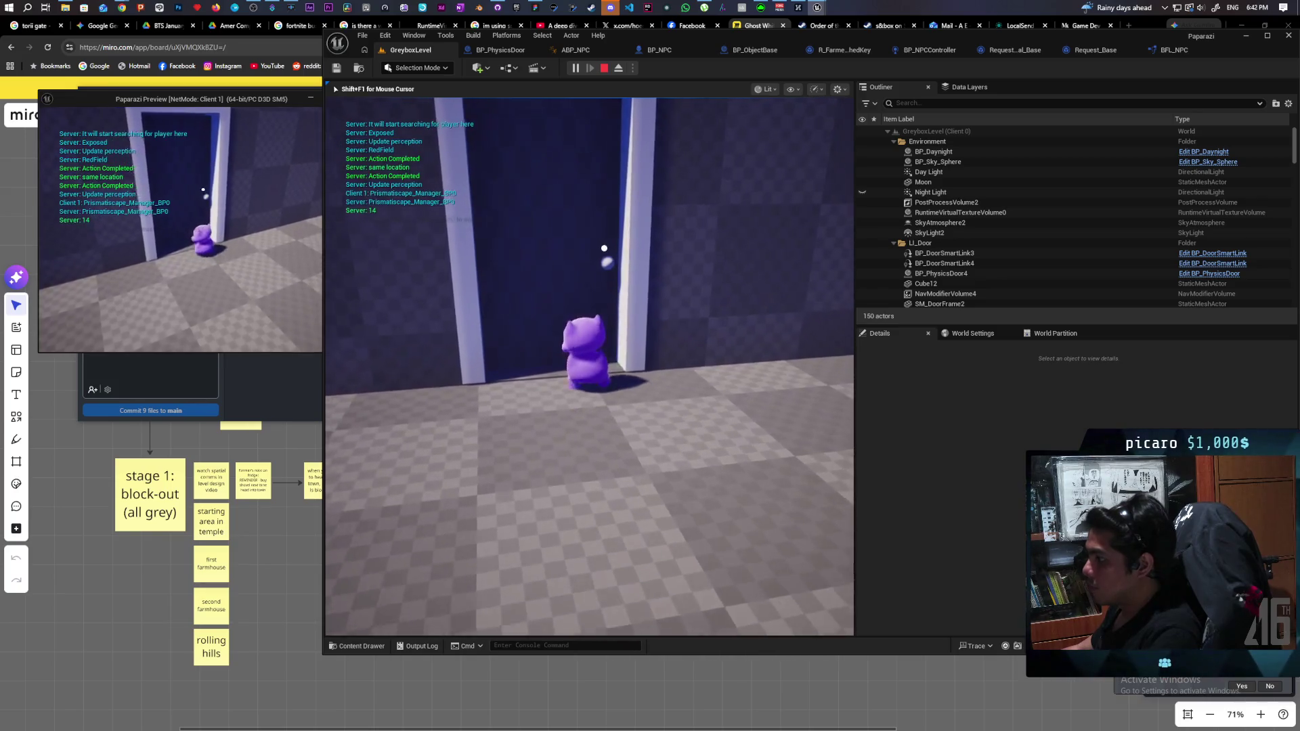
pyautogui.hotkey('alt', 'Tab')
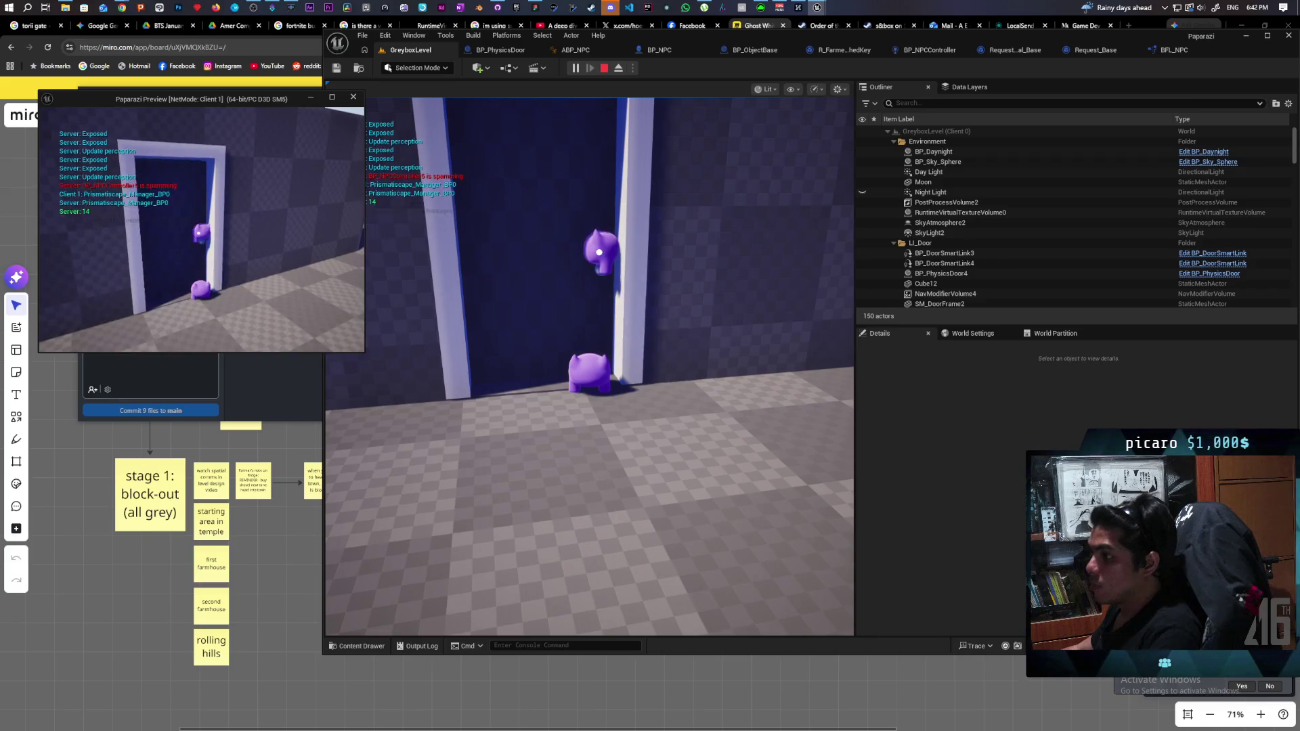
pyautogui.hotkey('alt', 'Tab')
pyautogui.press('w')
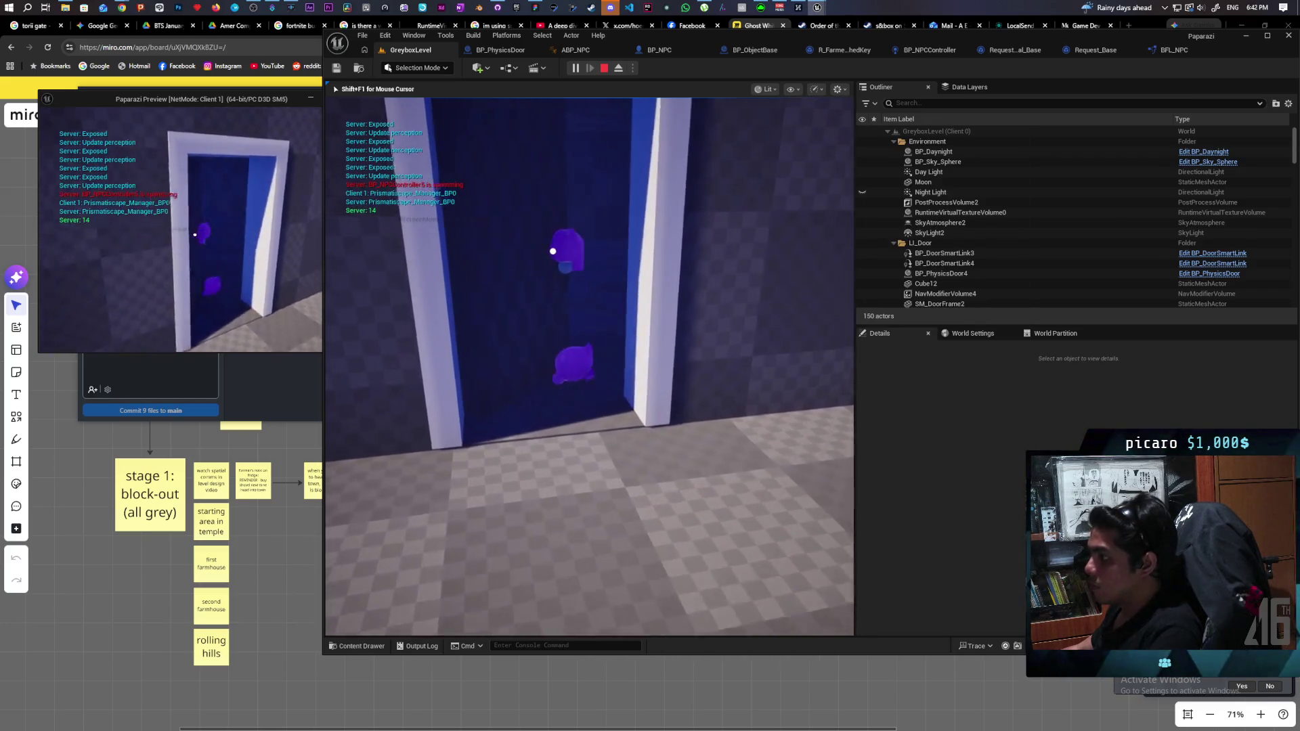
pyautogui.press('w')
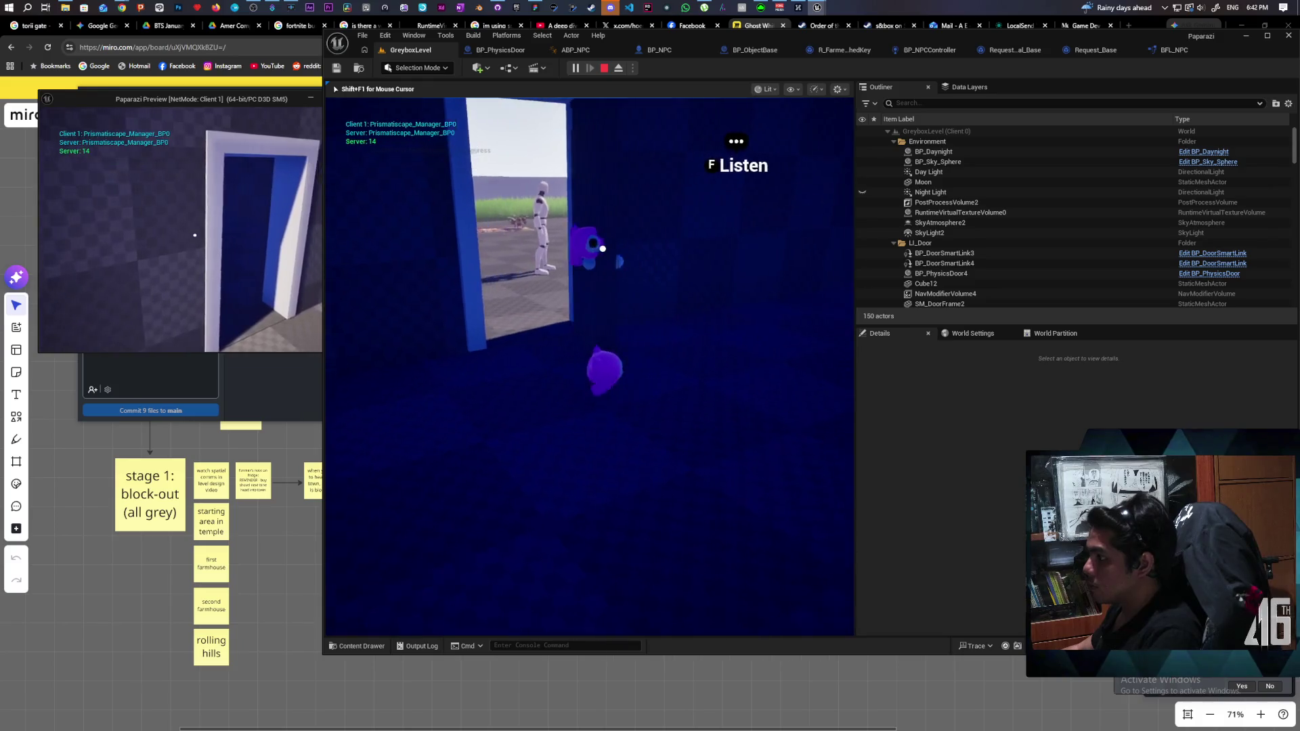
pyautogui.press('a')
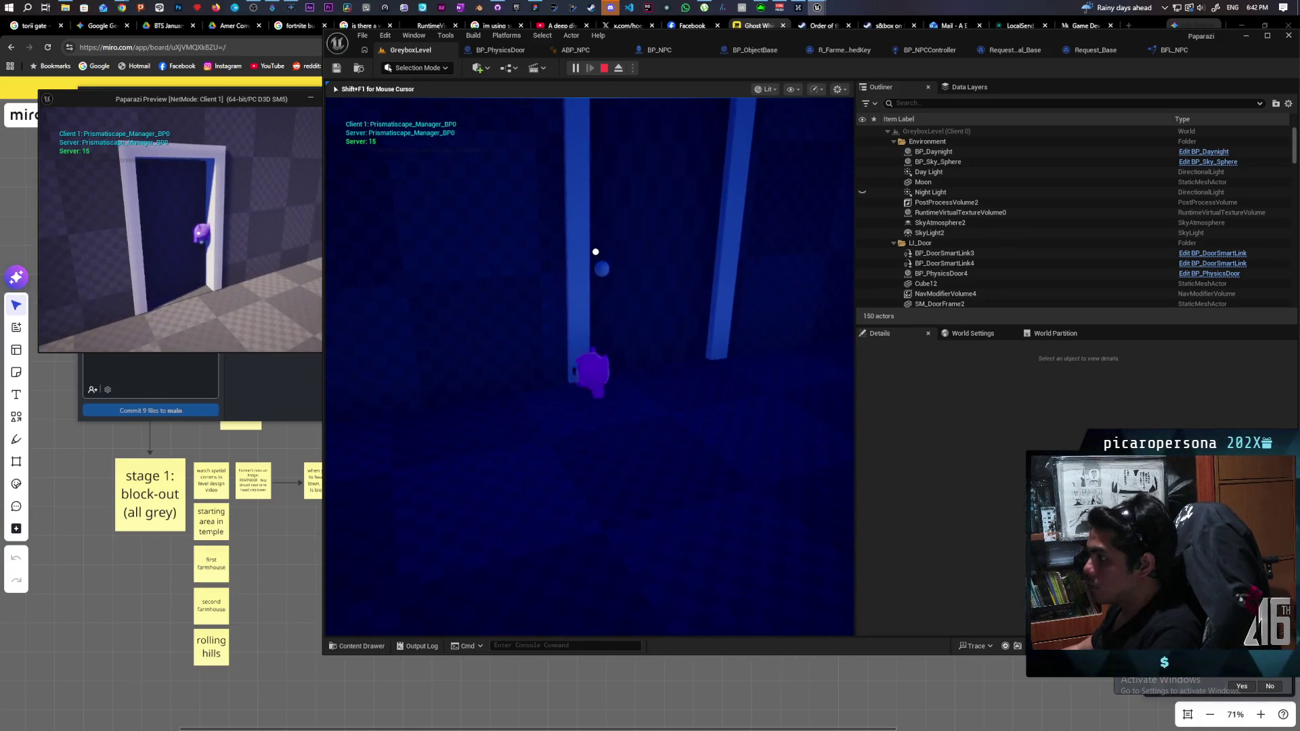
pyautogui.hotkey('alt', 'Tab')
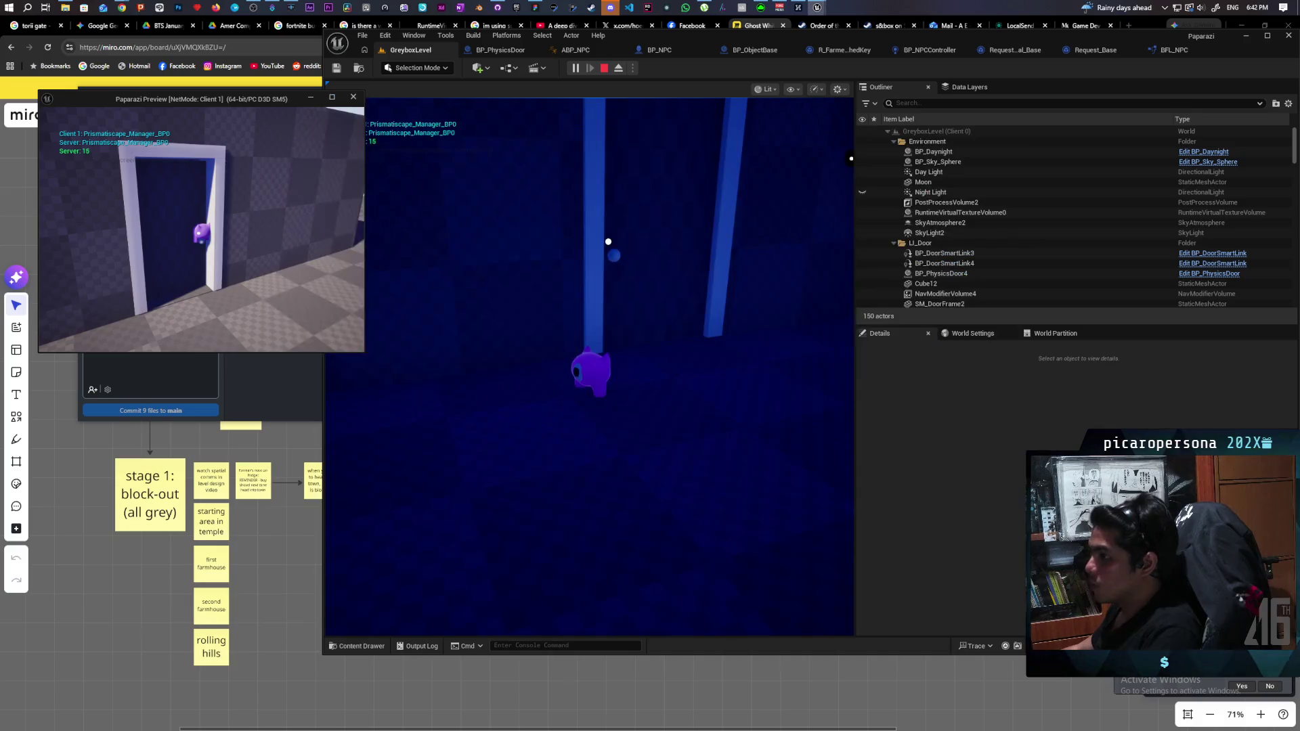
pyautogui.press('w')
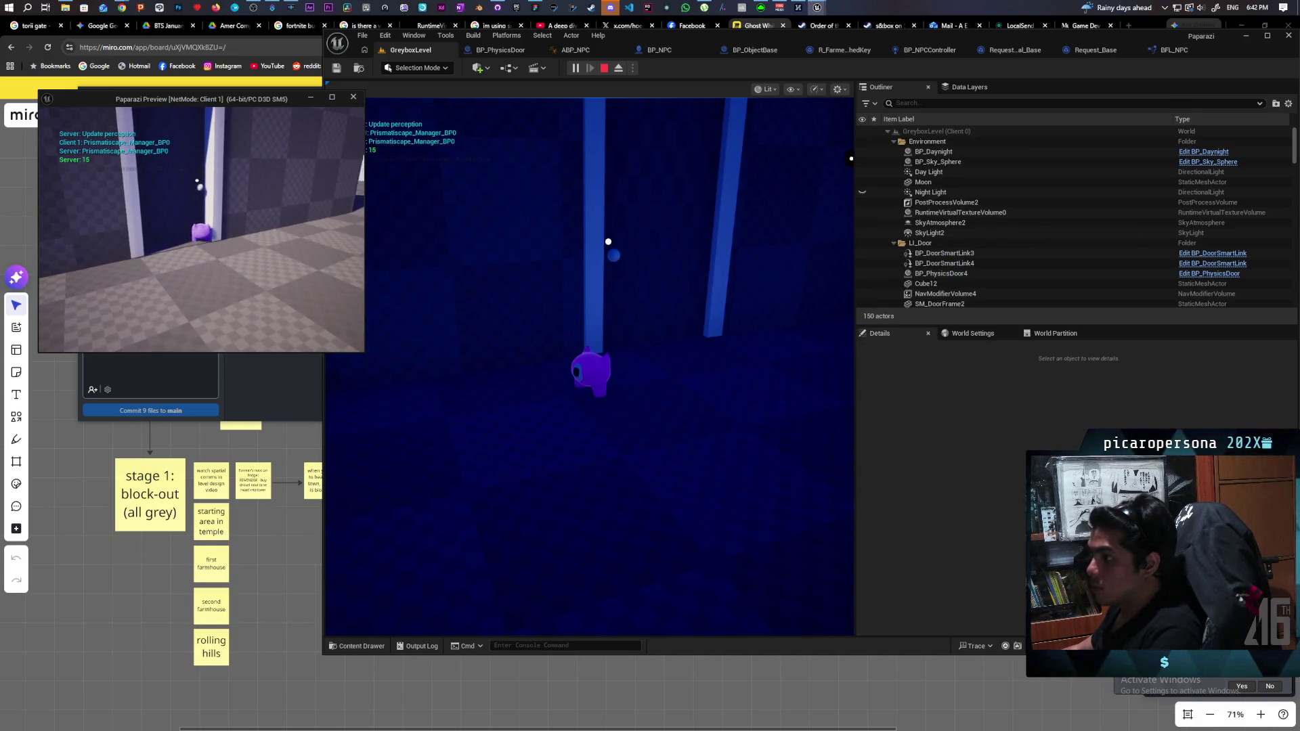